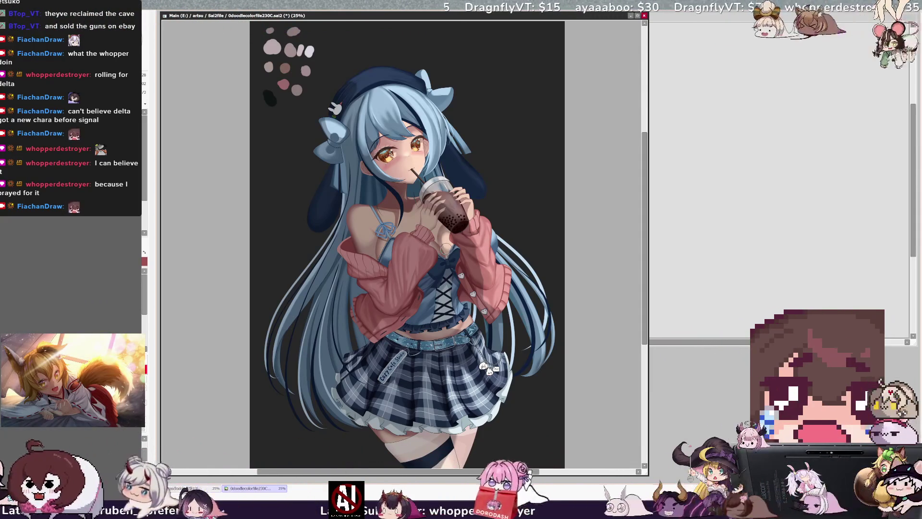
Undo the shading tweak, shrink the brush from 360 to 96, and mirror the canvas view.
key("ctrl+z")
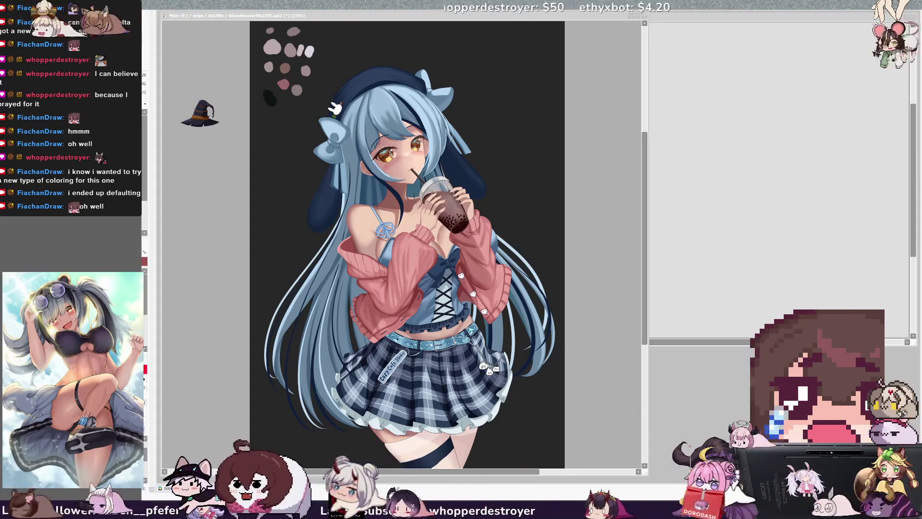
left_click(601, 234)
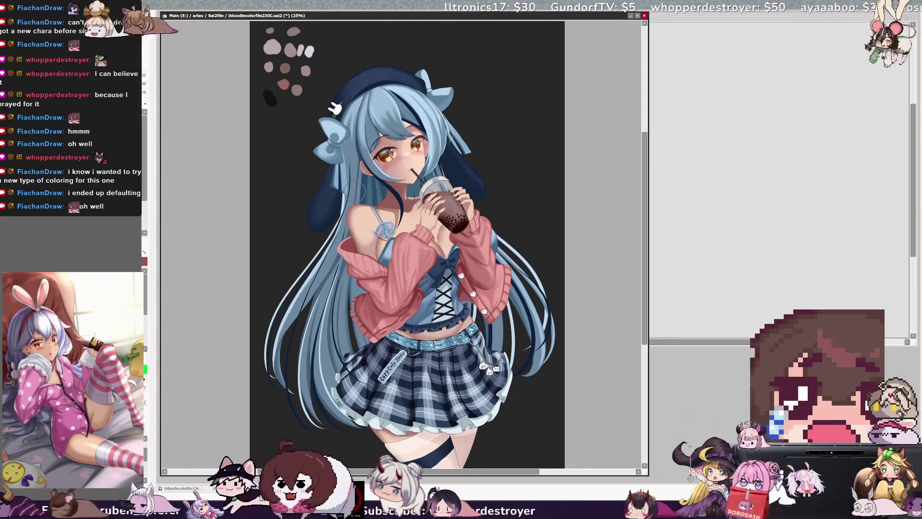
key("bracketleft")
left_click_drag(358, 242, 356, 244)
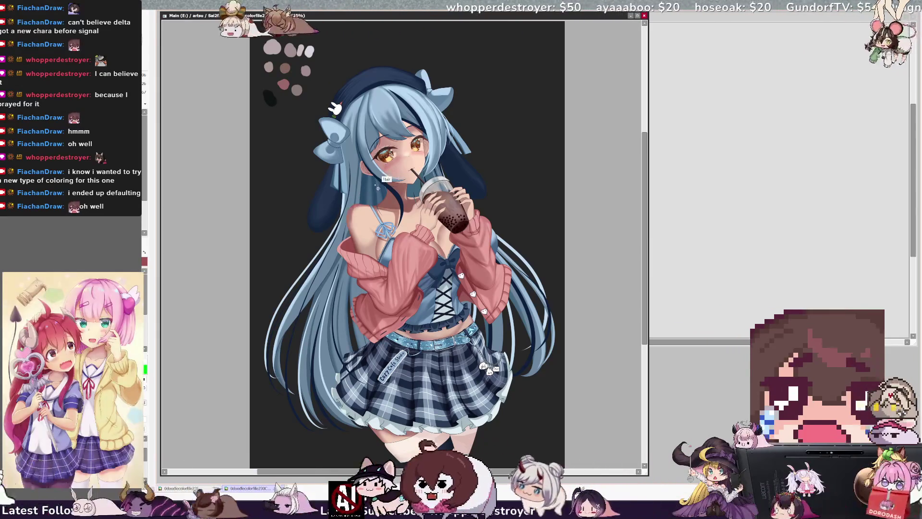
key("h")
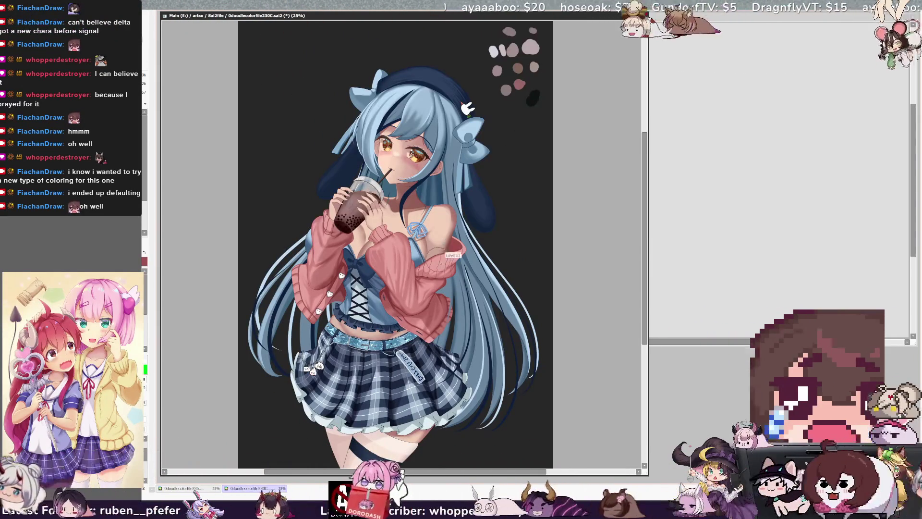
Paint skin tone over the reddish patch on the girl's shoulder, resizing the brush as needed.
left_click_drag(450, 219, 444, 232)
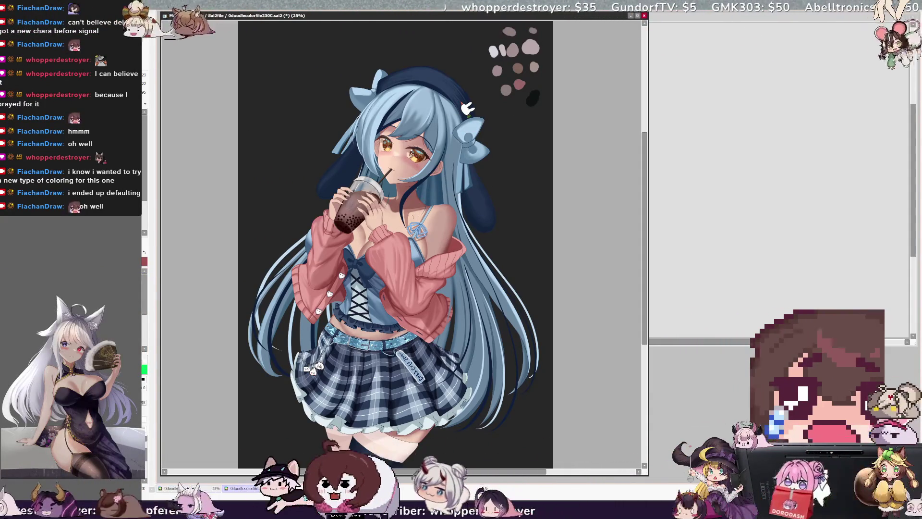
key("bracketleft")
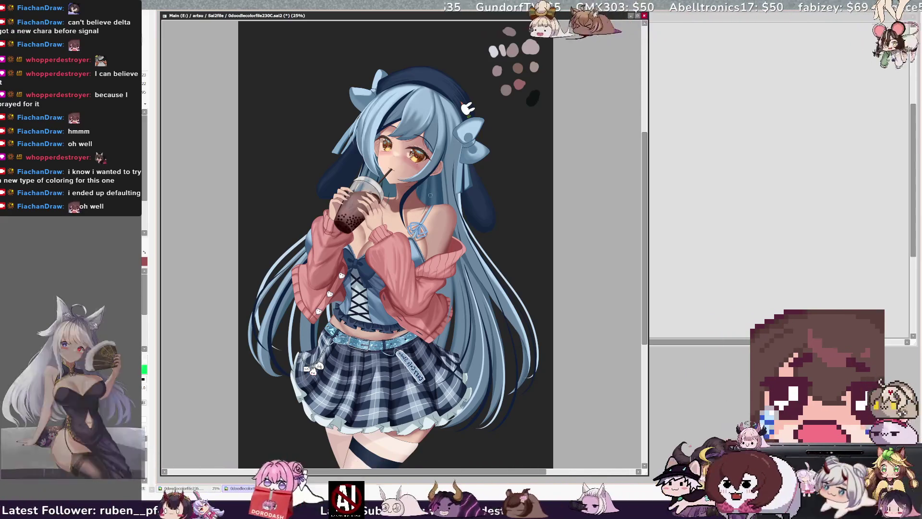
key("bracketleft")
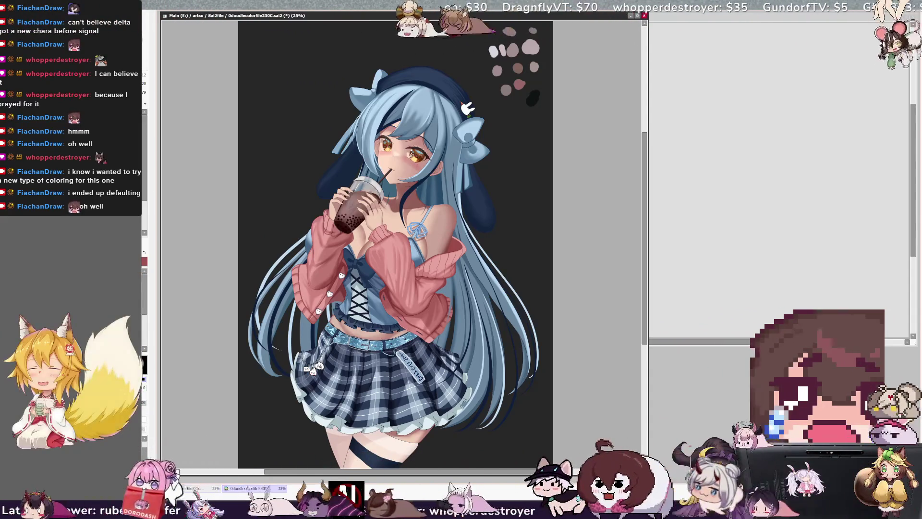
Step the brush down to size 43, select the skirt's Layer98, and unflip the view.
key("bracketleft")
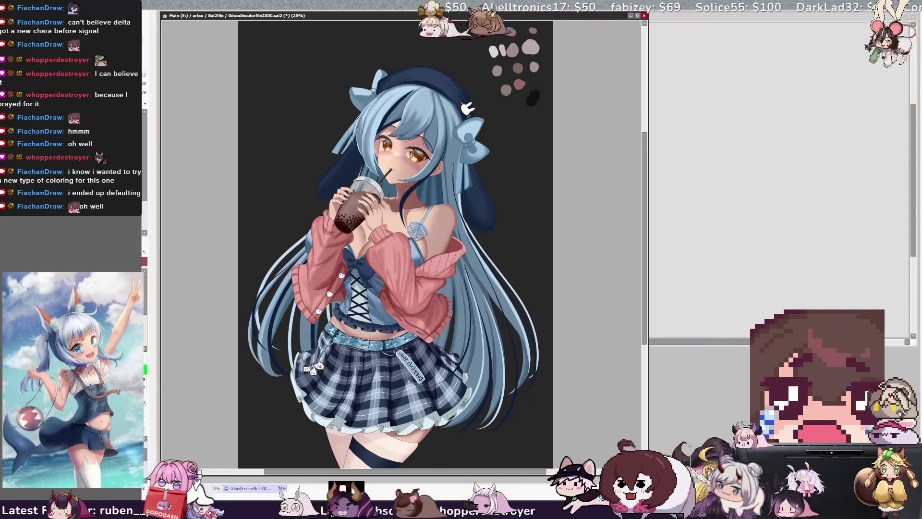
key("bracketleft")
key("bracketleft")
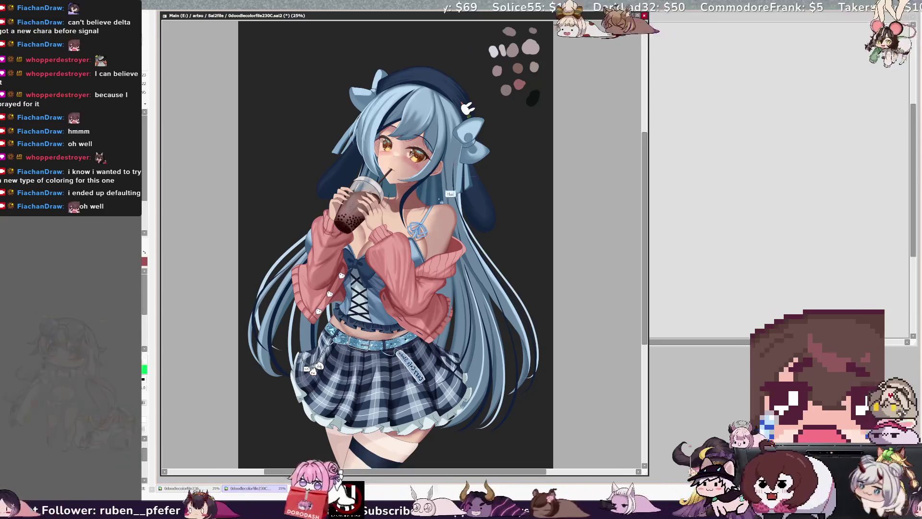
key("bracketleft")
key("bracketleft")
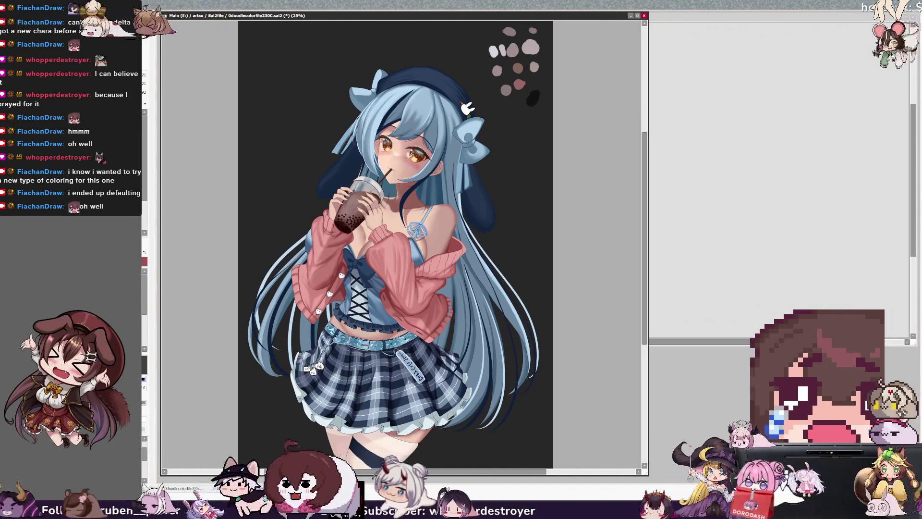
key("ctrl+alt")
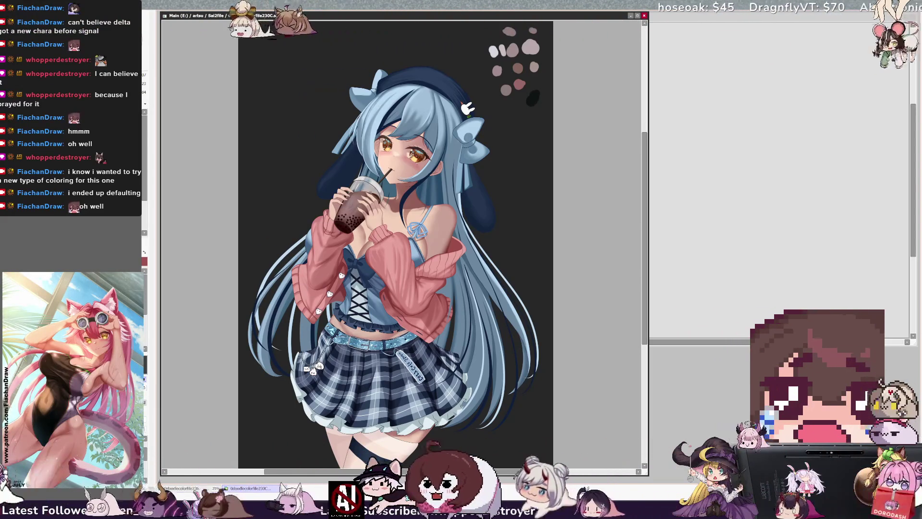
key("ctrl+alt")
left_click(269, 340, "ctrl+shift")
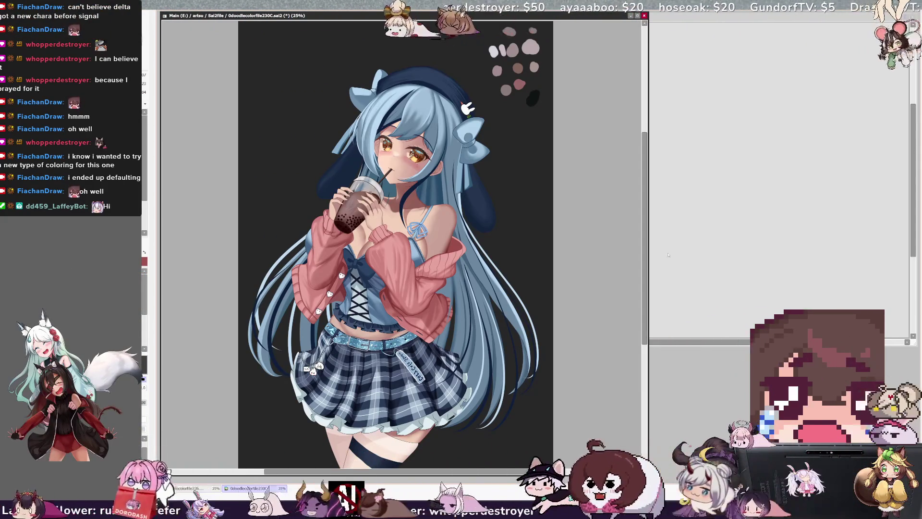
key("h")
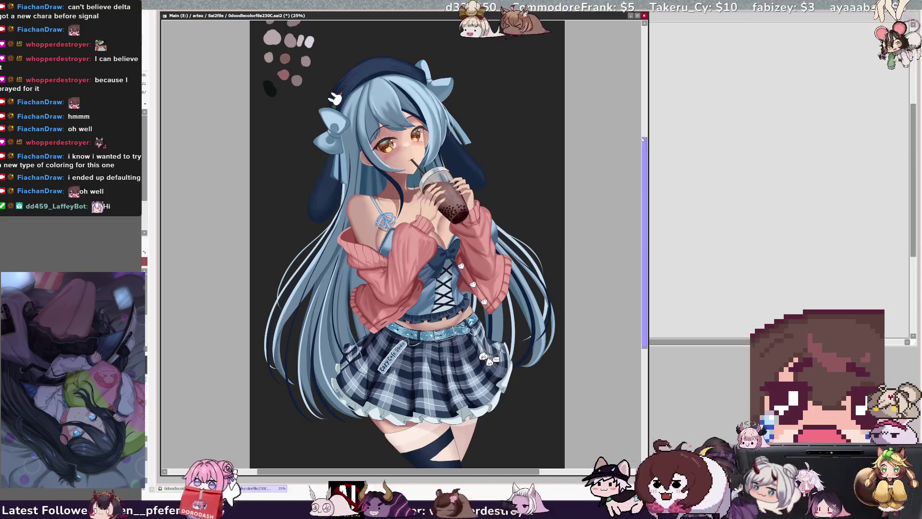
Compare shading with undo/redo, zoom out to 16.6%, and tone the background light grey.
scroll(644, 139, "up", 1)
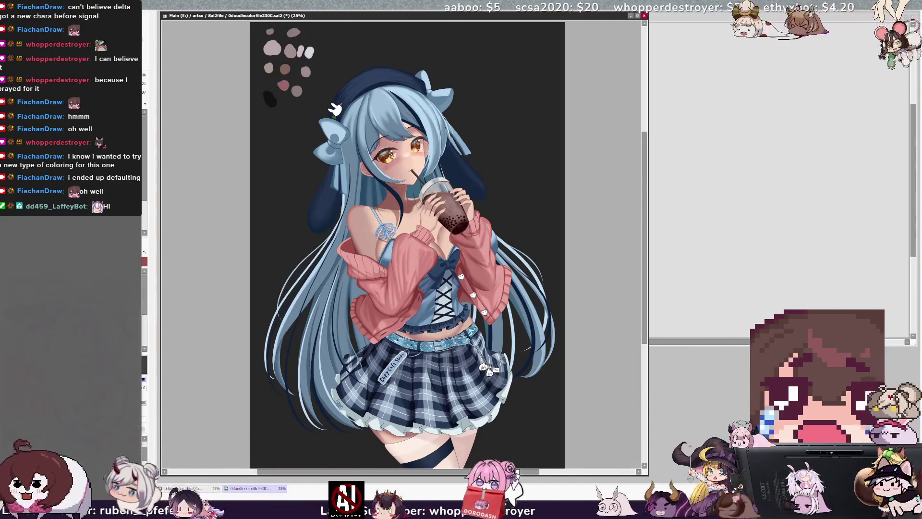
key("ctrl+z")
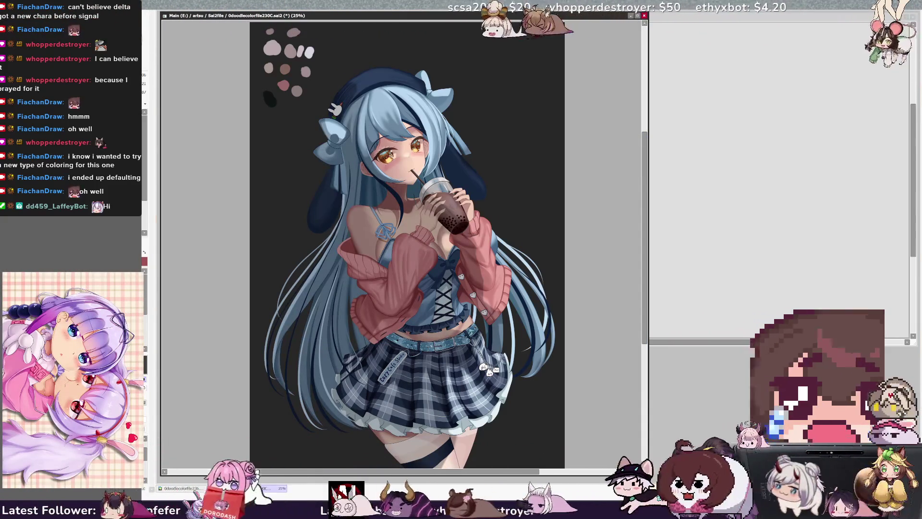
key("ctrl+y")
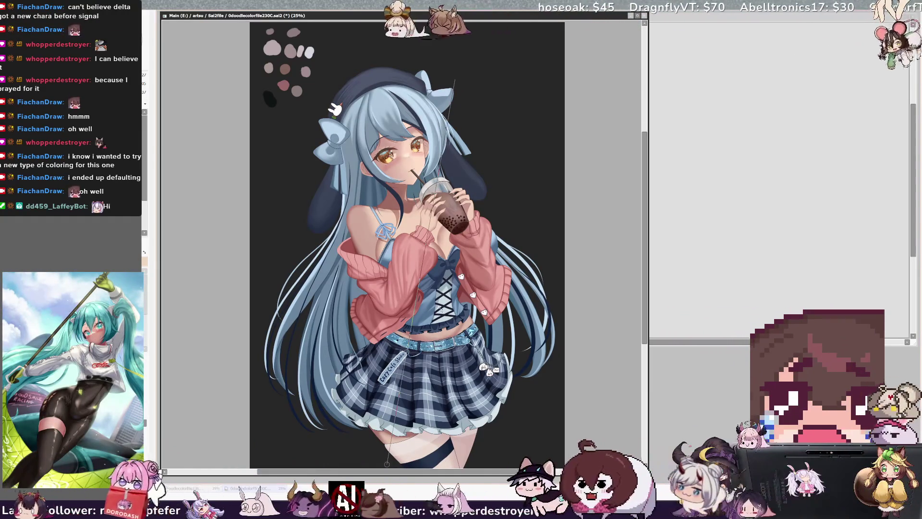
key("minus")
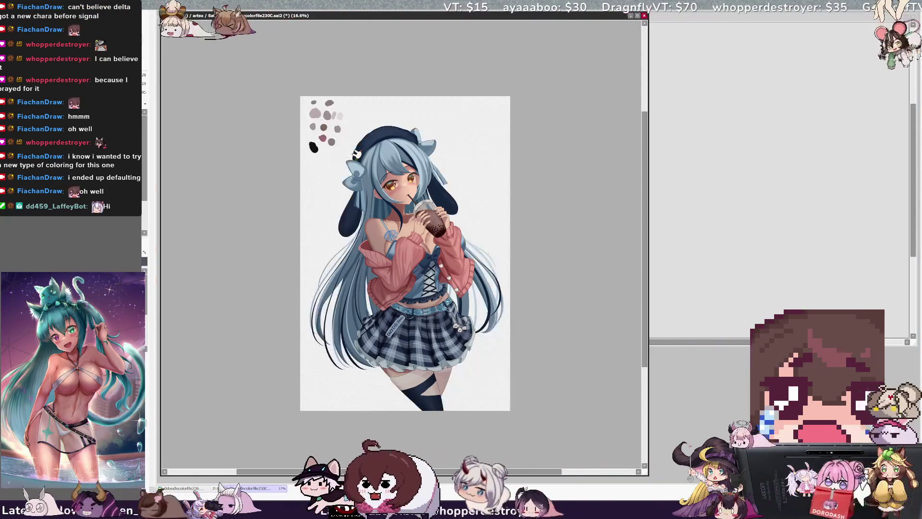
key("ctrl+z")
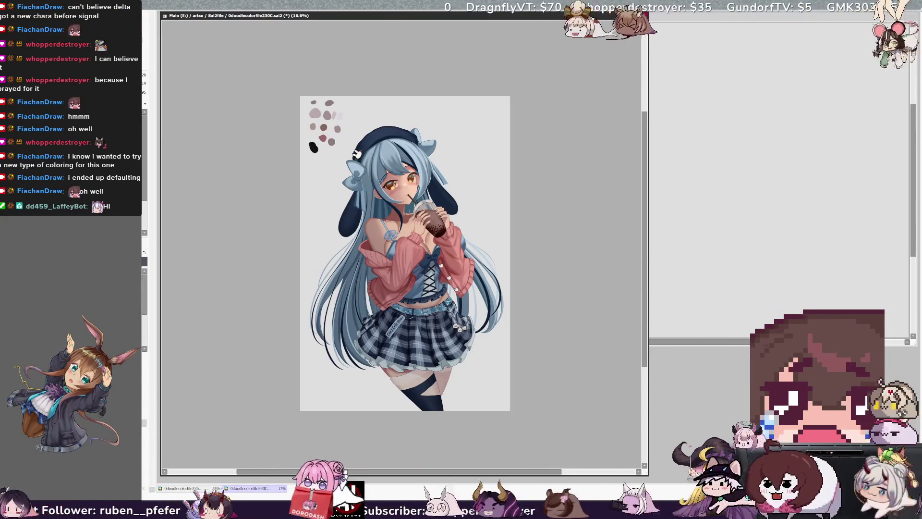
key("ctrl+z")
Restore the original hair strands and hide the colour swatch dots.
key("ctrl+y")
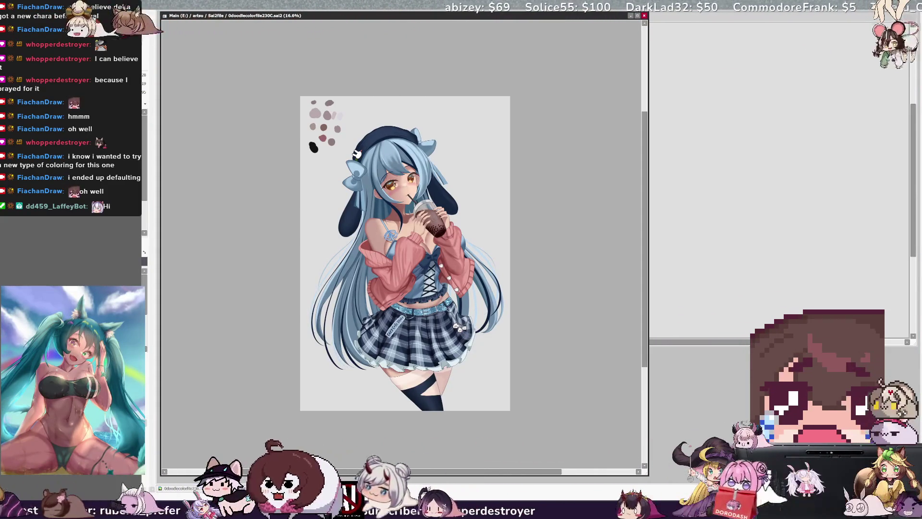
key("Delete")
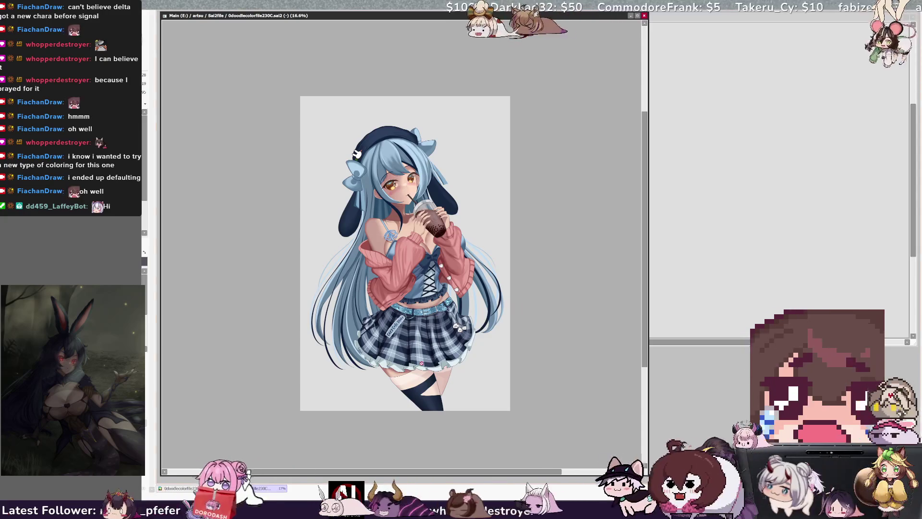
scroll(458, 387, "up", 1)
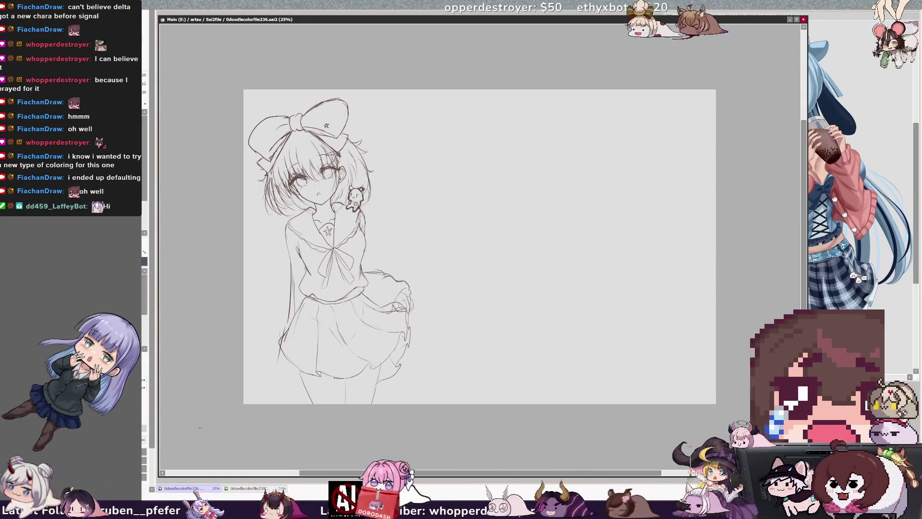
Scale the bow-wearing girl sketch down into the upper-left corner and apply the transform.
mouse_move(415, 436)
left_mouse_down()
mouse_move(298, 196)
mouse_move(342, 287)
left_mouse_up()
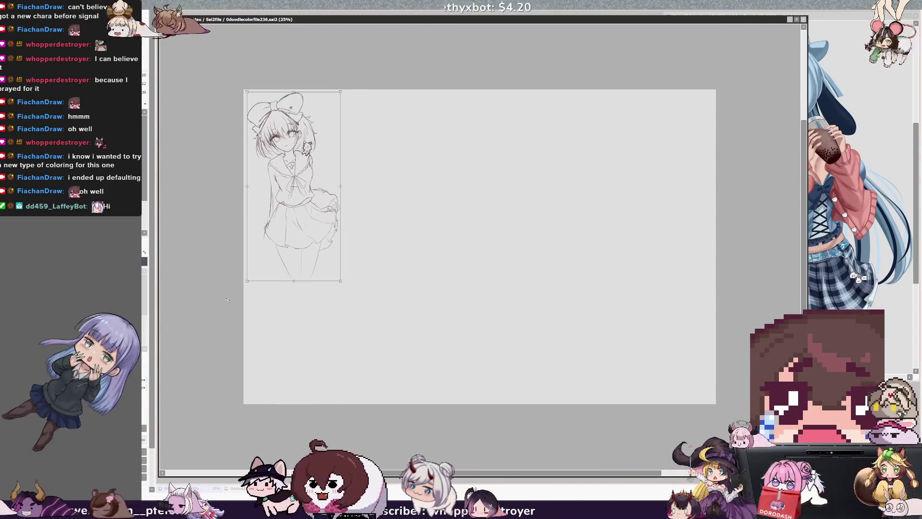
key("Return")
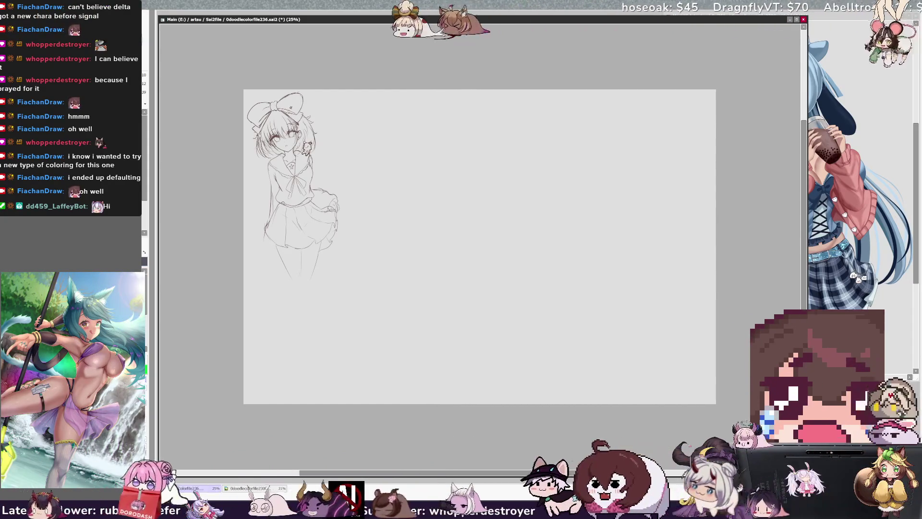
scroll(461, 246, "right", 2)
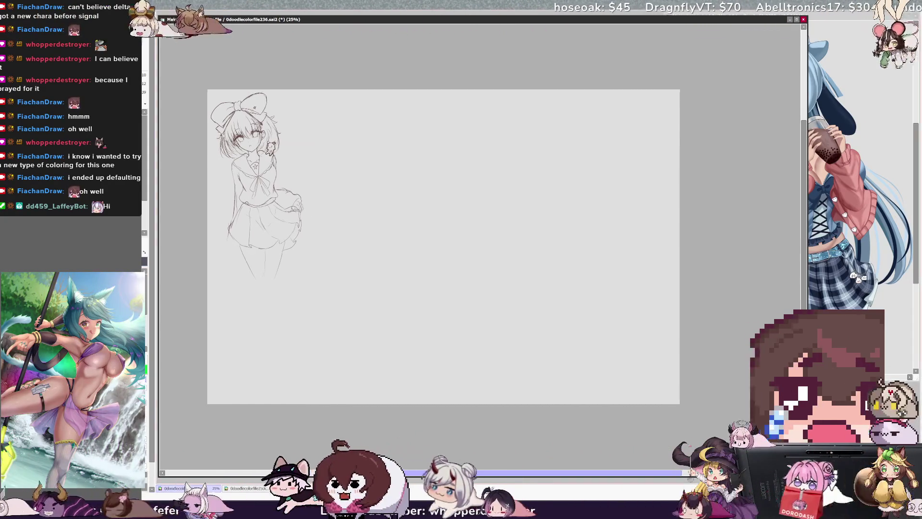
scroll(450, 246, "left", 1)
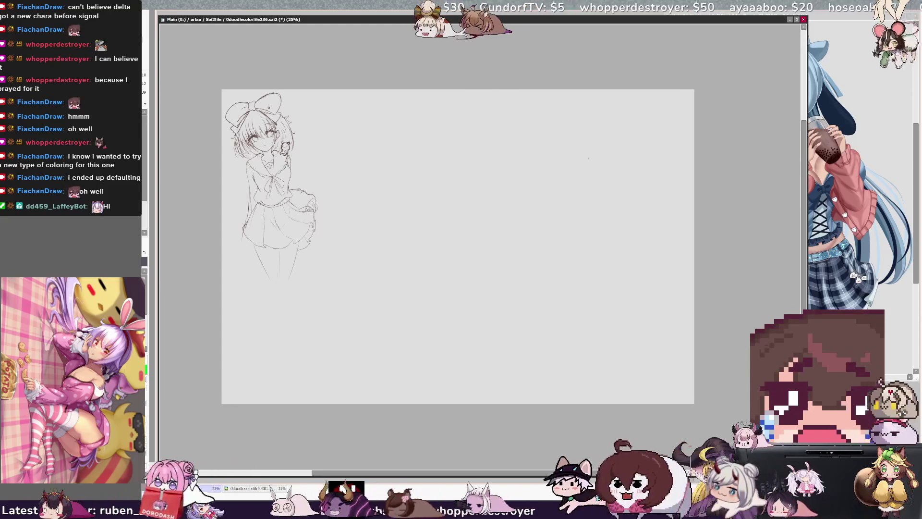
Sketch the head curve and right side of a new face, undoing stray strokes.
key("ctrl+z")
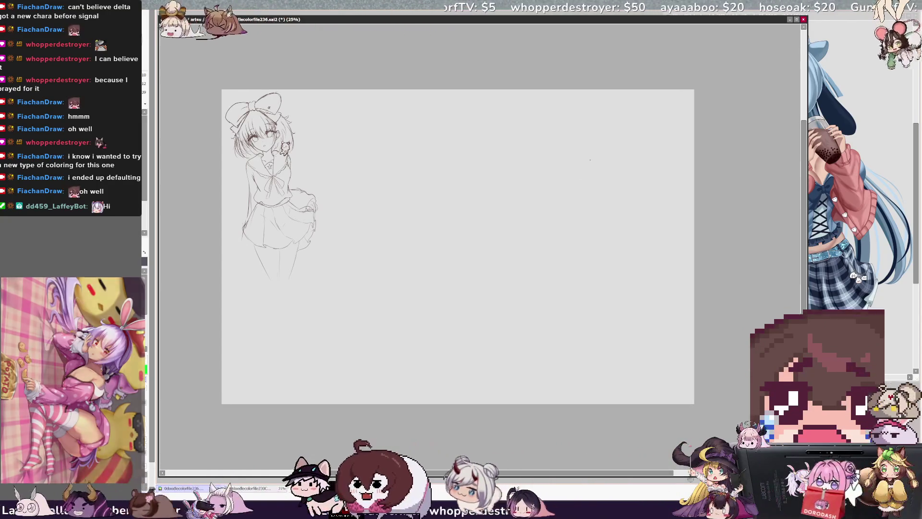
left_click_drag(590, 156, 582, 187)
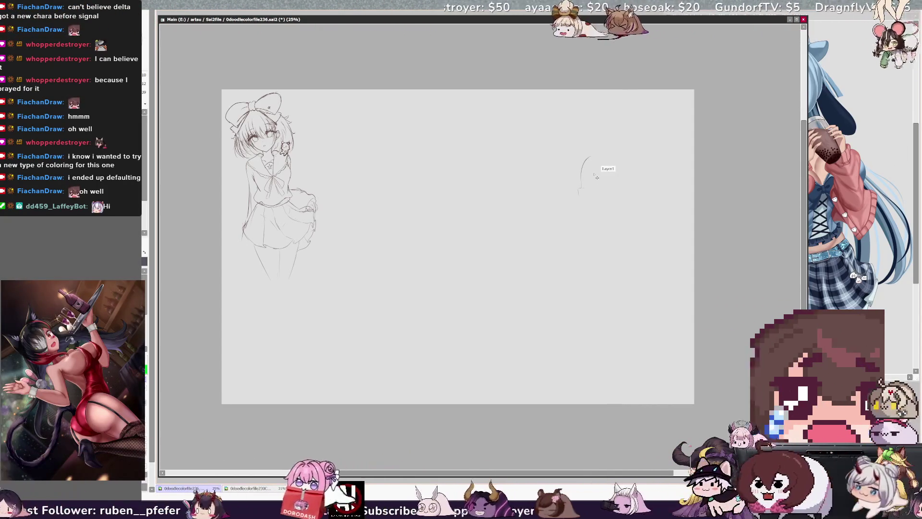
left_click_drag(594, 154, 582, 187)
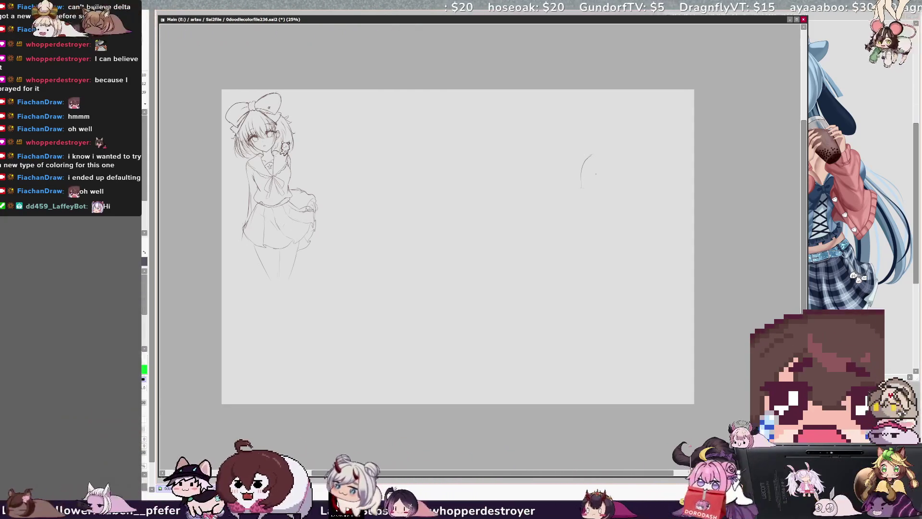
left_click_drag(577, 190, 599, 187)
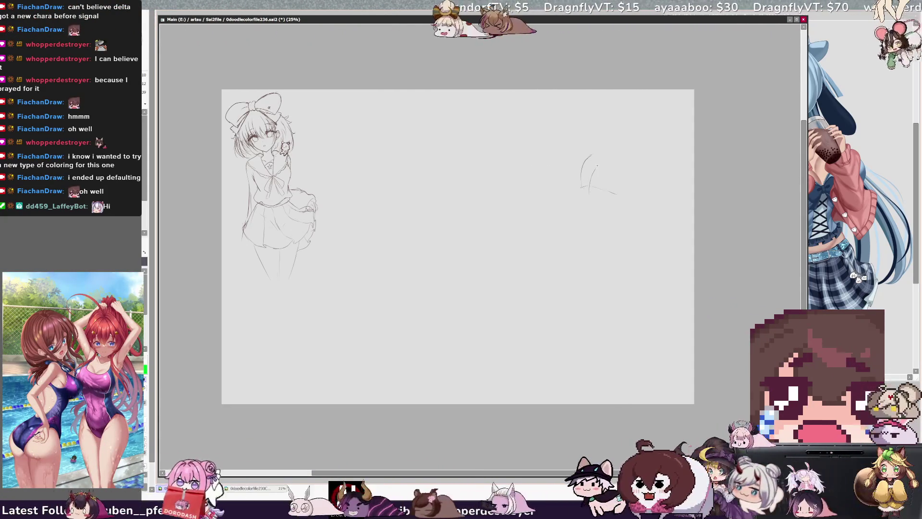
mouse_move(594, 152)
left_mouse_down()
mouse_move(582, 200)
mouse_move(608, 211)
left_mouse_up()
key("ctrl+z")
left_click_drag(591, 155, 582, 171)
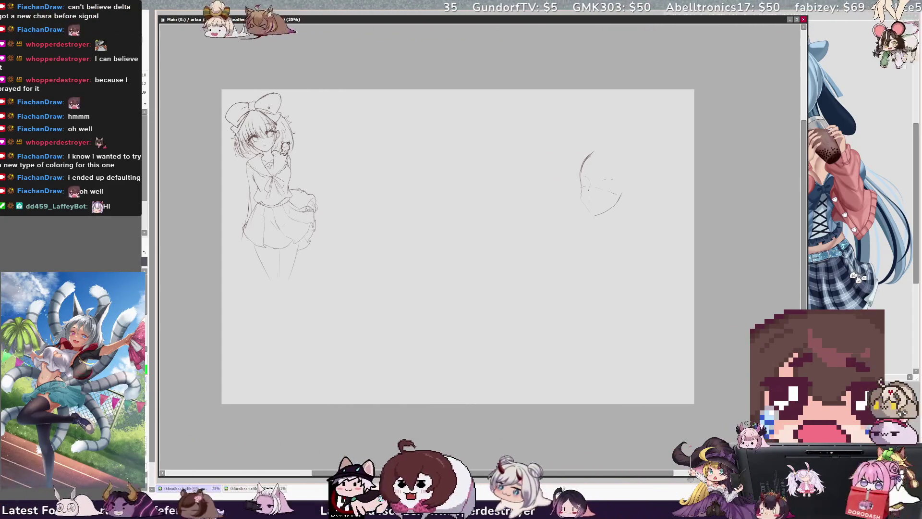
left_click_drag(623, 160, 633, 200)
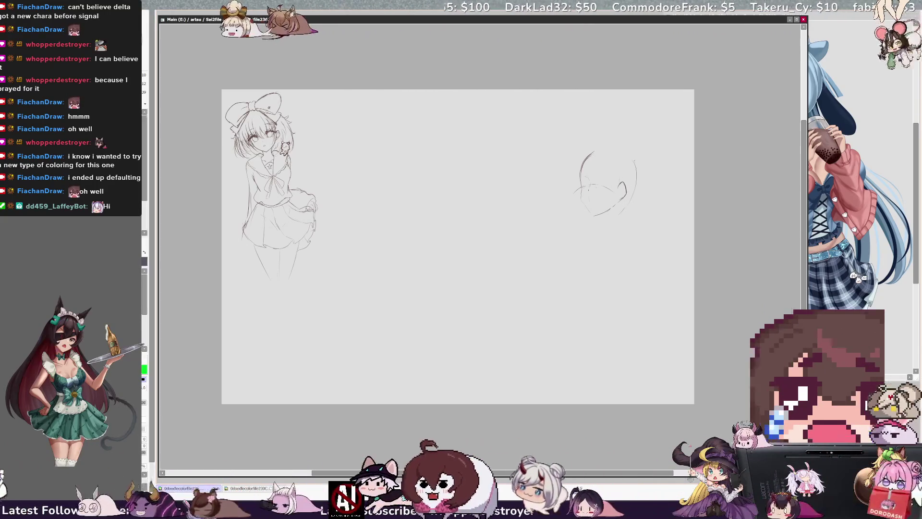
Extend the cheek and jaw line, then rotate the head sketch clockwise.
left_click_drag(635, 166, 624, 211)
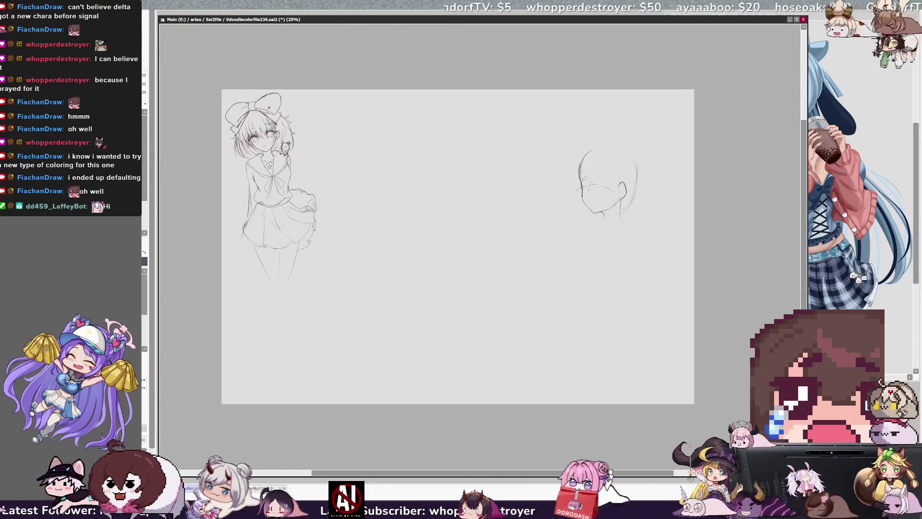
left_click_drag(592, 93, 634, 90)
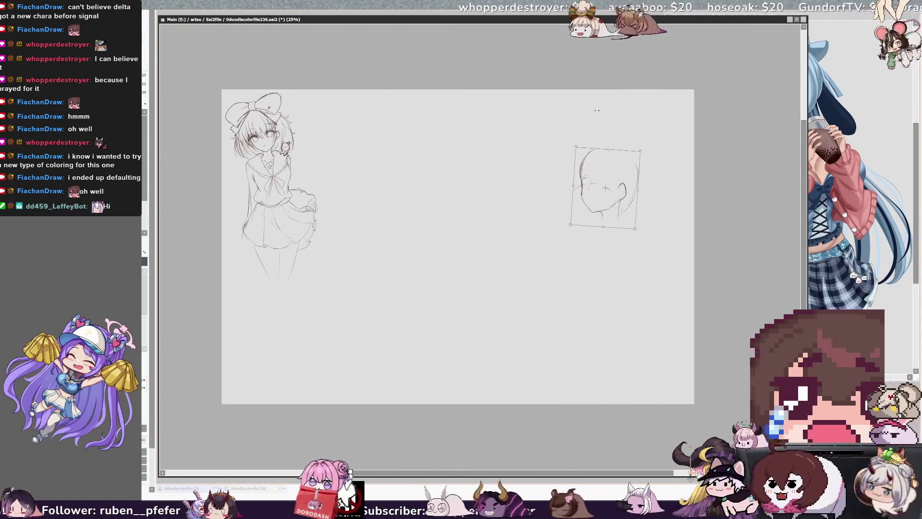
Apply the head rotation, erase the stray chin line, and draw the back-of-head curve.
key("Return")
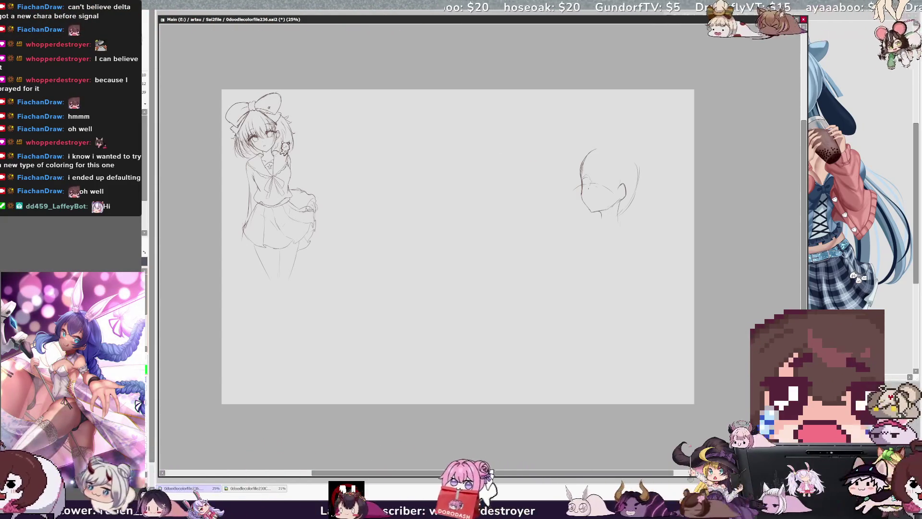
mouse_move(620, 225)
left_mouse_down()
mouse_move(623, 206)
mouse_move(636, 225)
left_mouse_up()
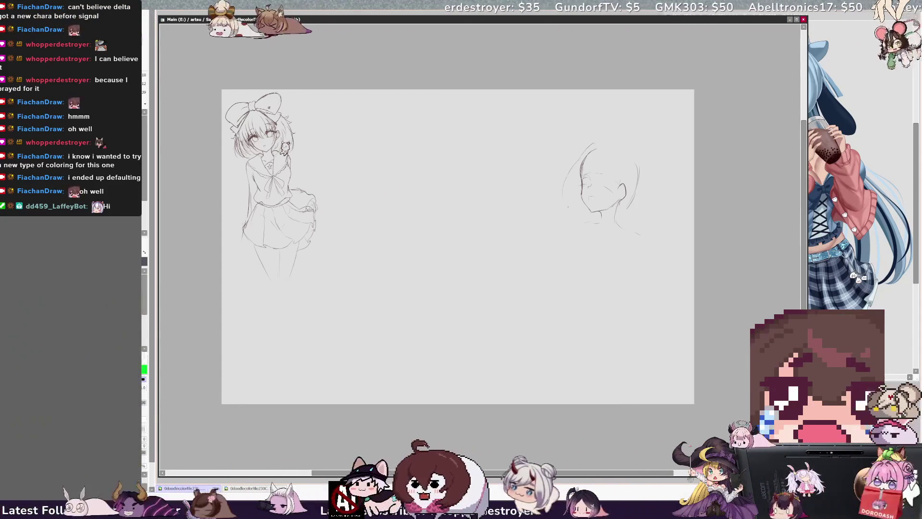
left_click_drag(598, 144, 567, 184)
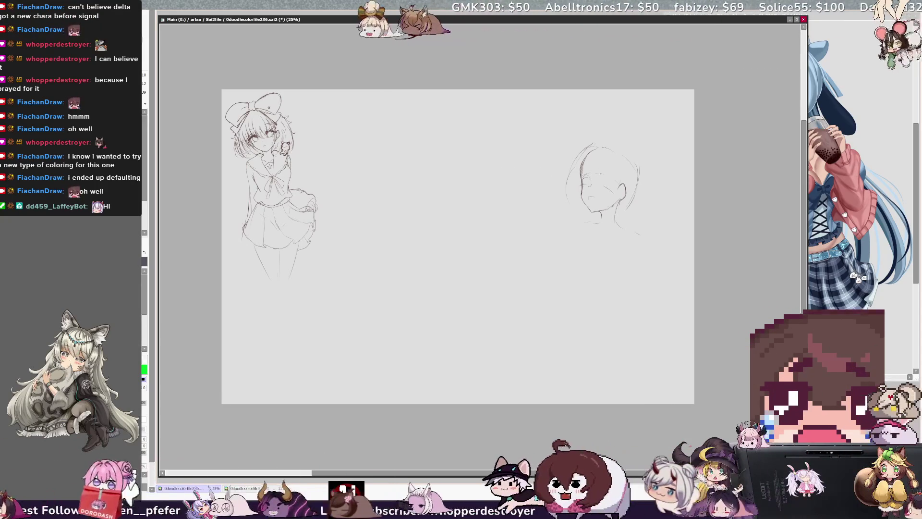
key("ctrl+z")
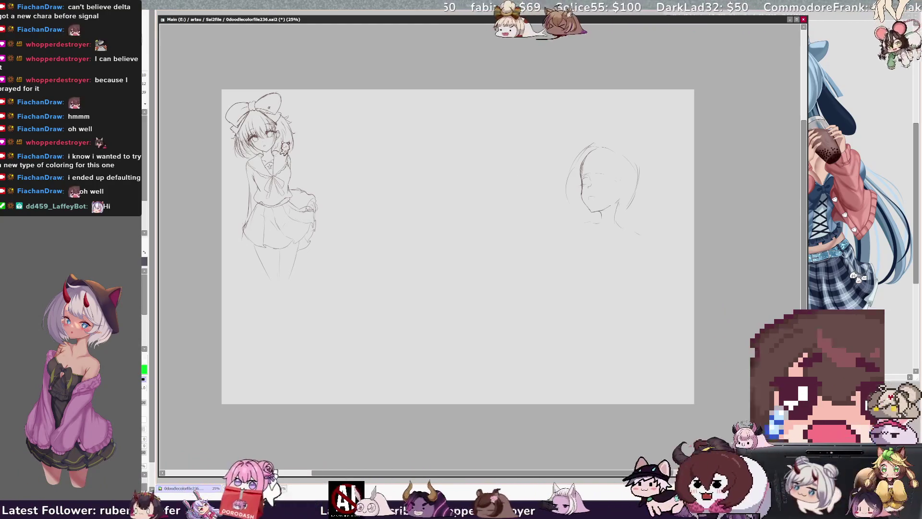
left_click_drag(620, 181, 625, 195)
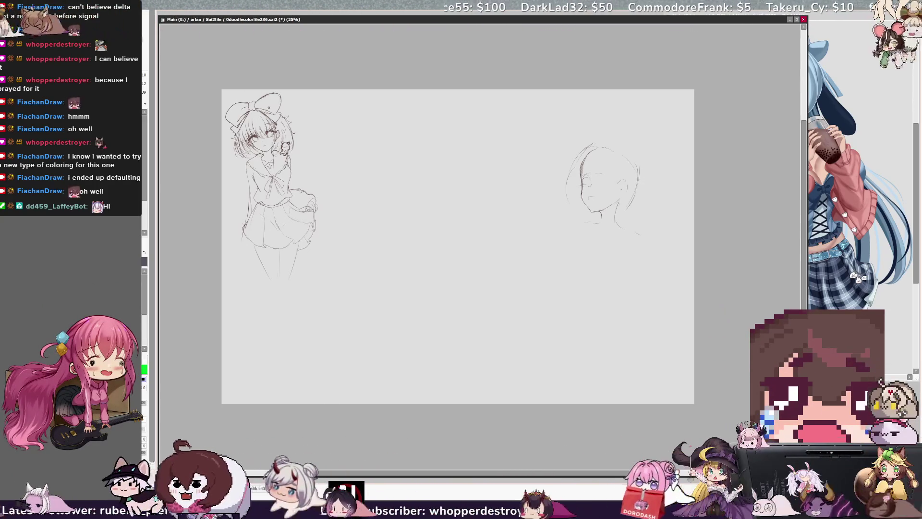
key("ctrl+z")
key("h")
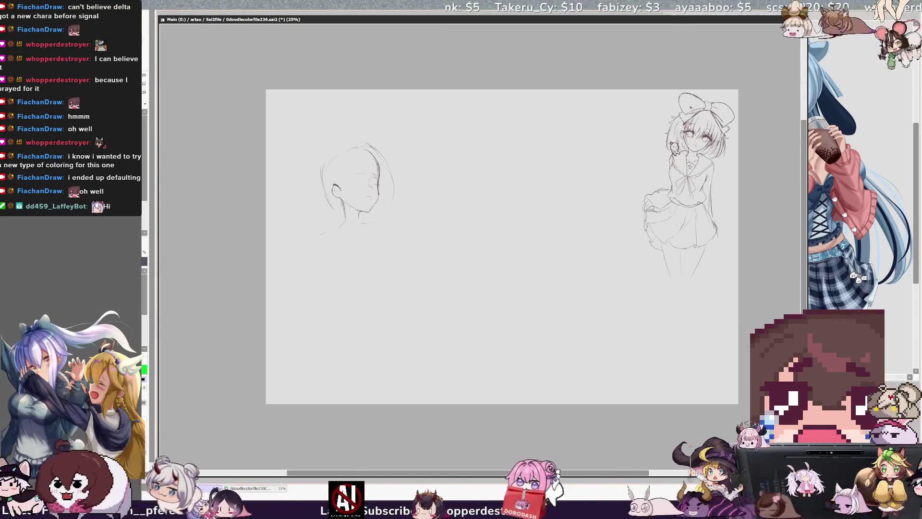
Add short strokes atop and beside the head, checking the sketch in a mirrored view.
key("h")
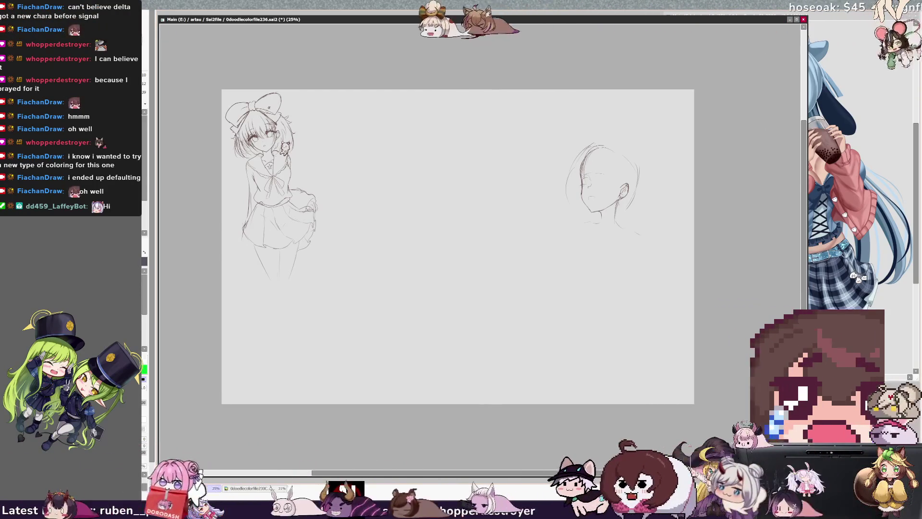
left_click_drag(595, 145, 609, 142)
left_click_drag(640, 188, 643, 205)
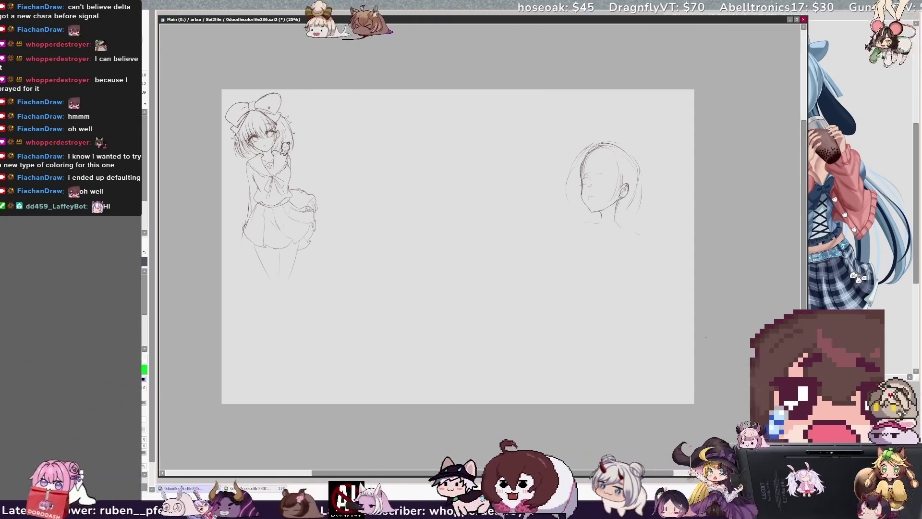
scroll(433, 287, "up", 1)
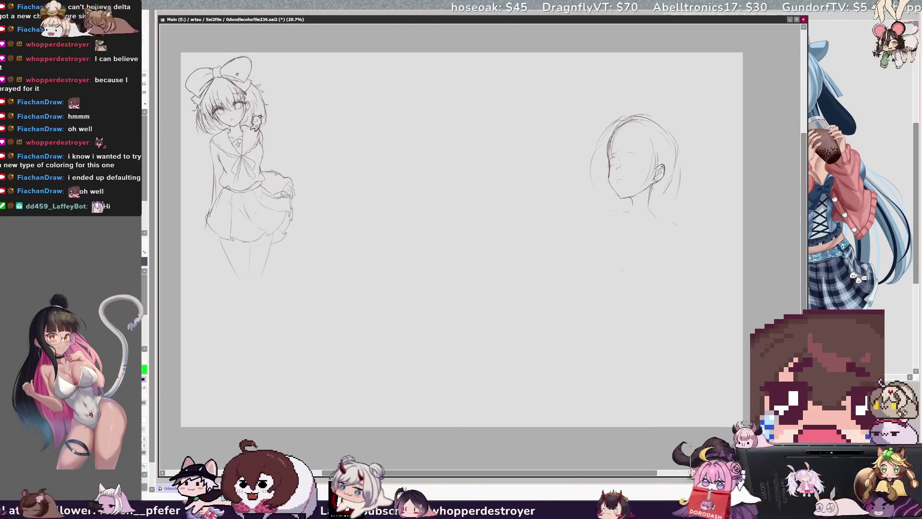
left_click_drag(619, 472, 641, 472)
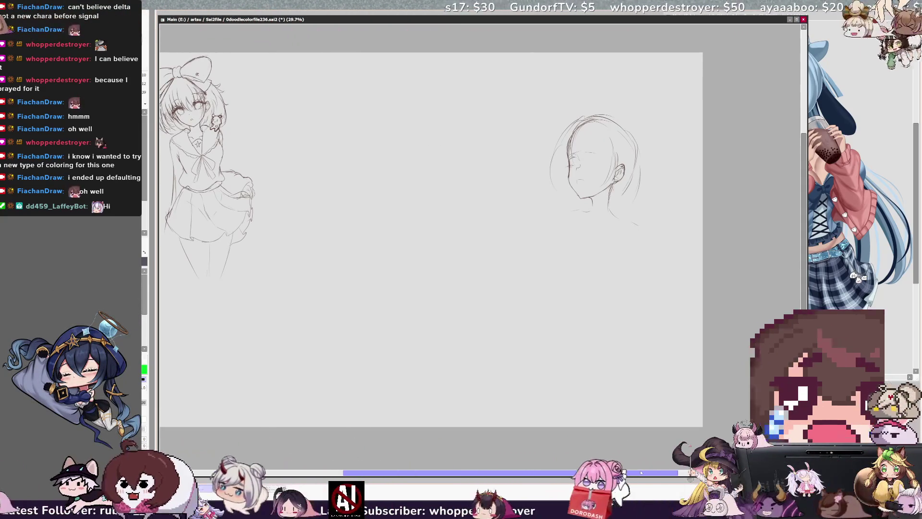
key("h")
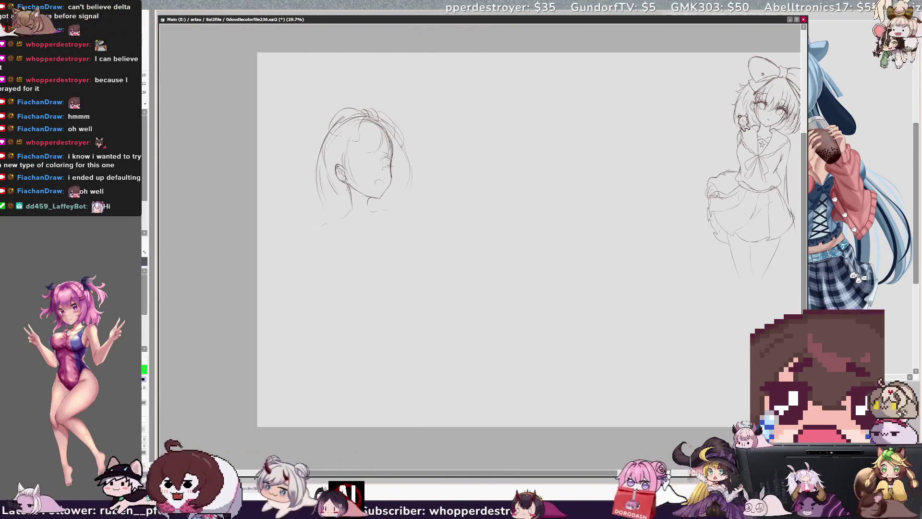
key("h")
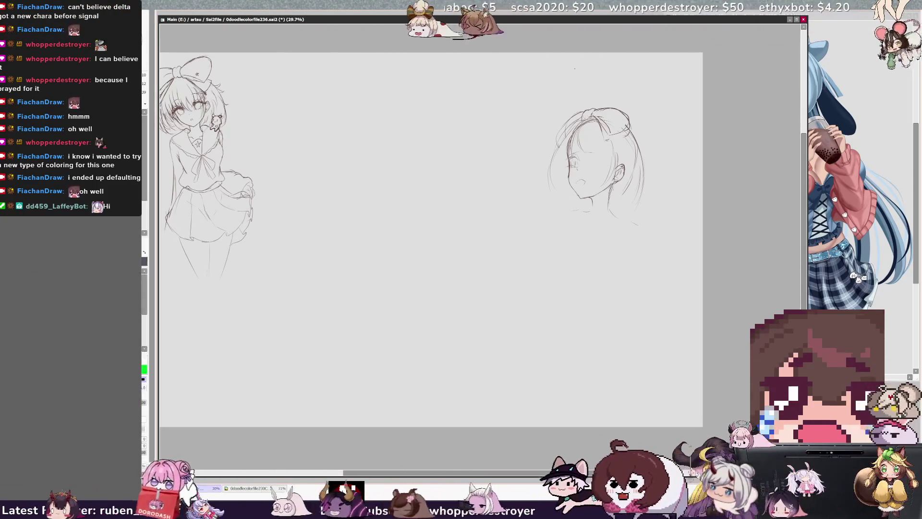
Redraw the head's upper-left hair outline and add faint hair strokes, switching between black and green.
key("ctrl+z")
key("ctrl+z")
left_click_drag(586, 111, 562, 136)
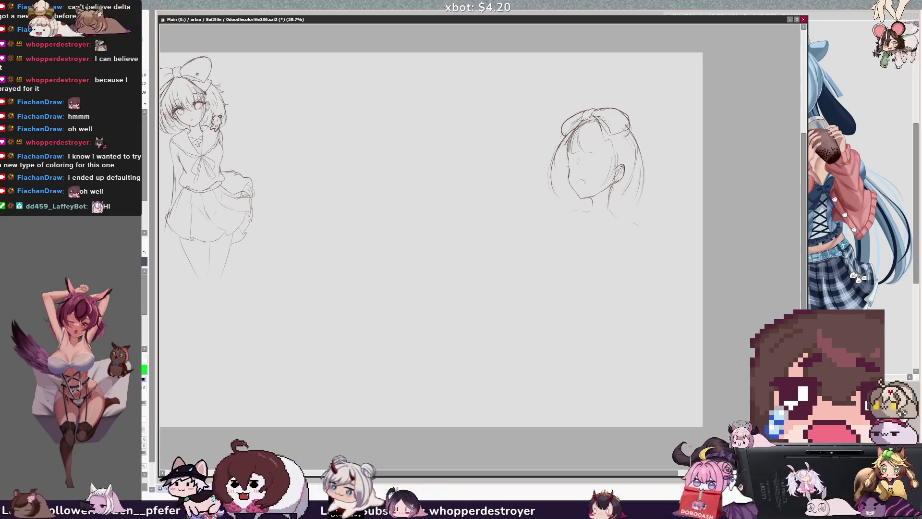
key("x")
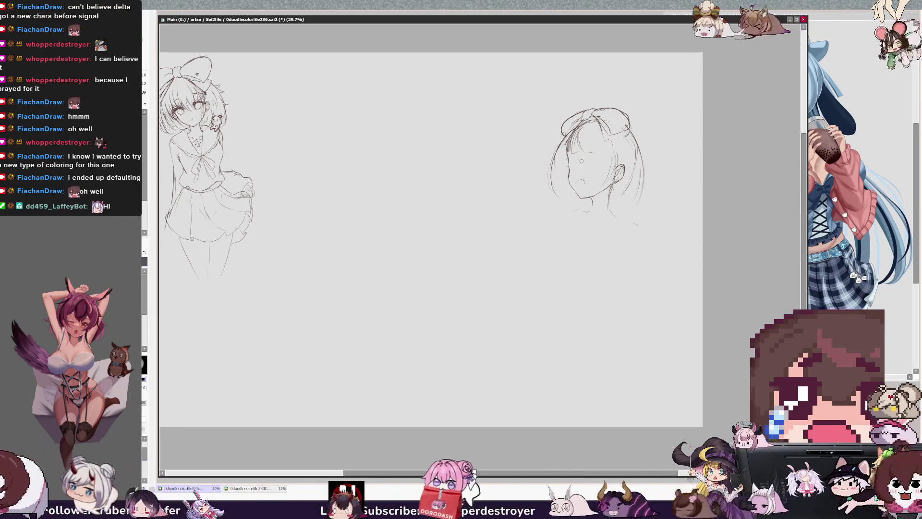
key("x")
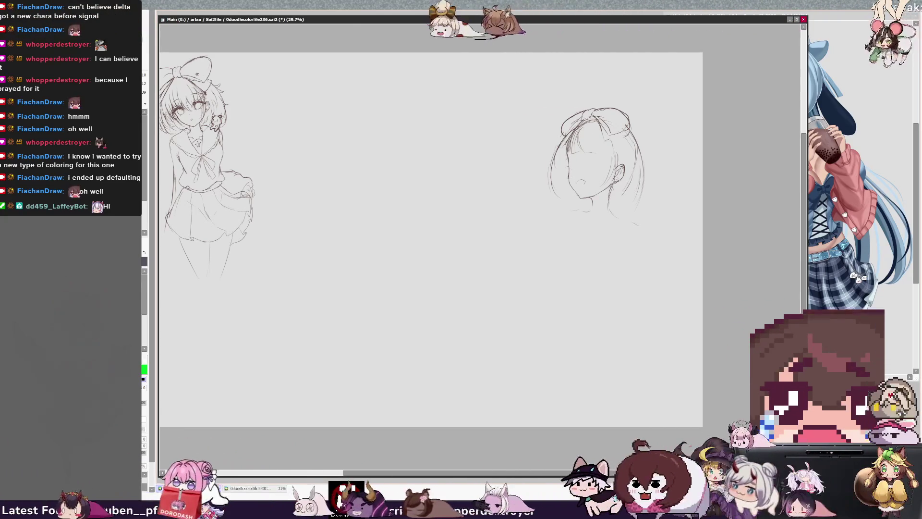
key("x")
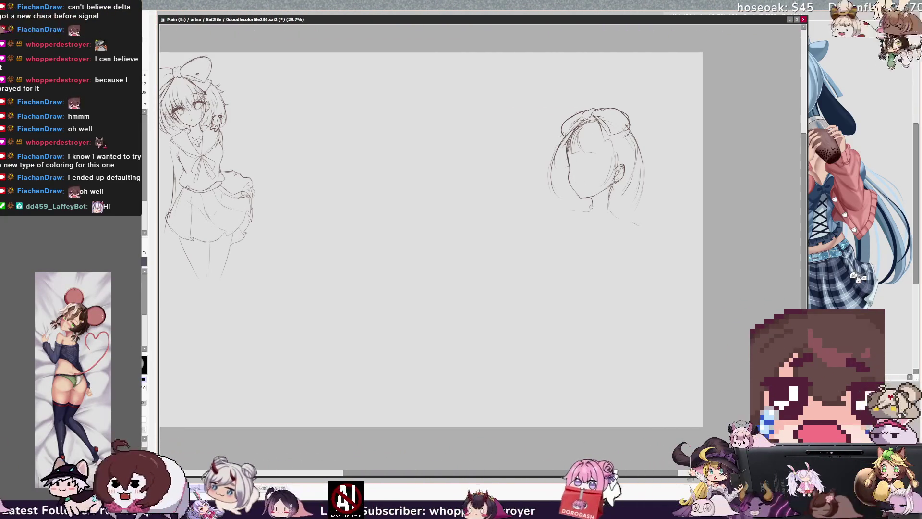
key("x")
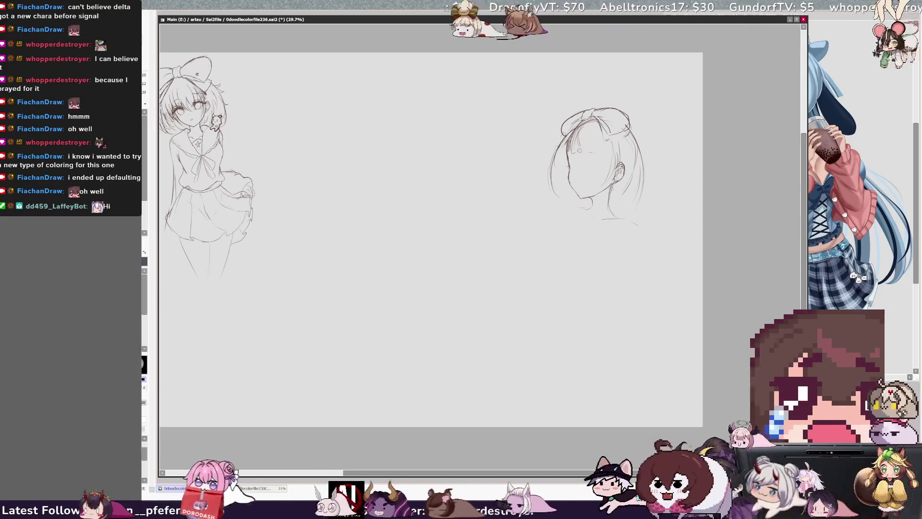
mouse_move(566, 143)
left_mouse_down()
mouse_move(560, 161)
mouse_move(571, 165)
mouse_move(592, 146)
left_mouse_up()
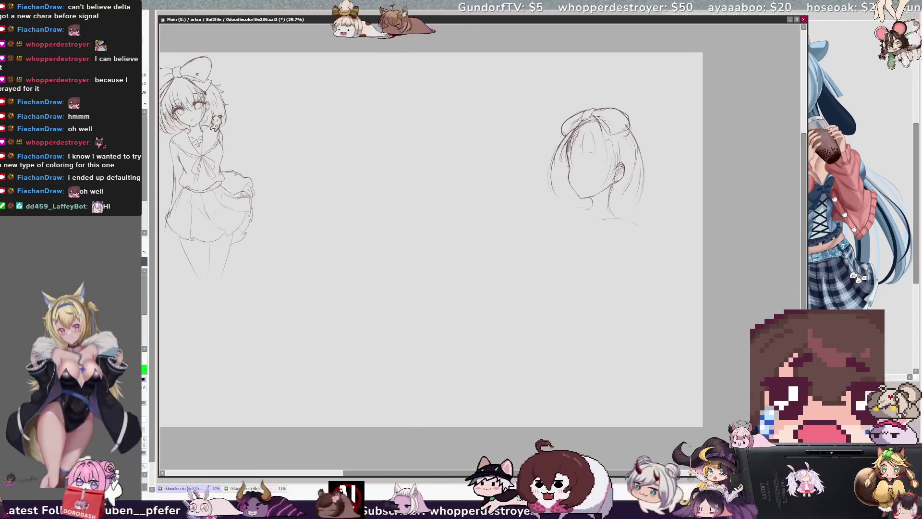
Add short hair strands, redraw the hair clip on the right, and start sketching the eyes.
left_click_drag(604, 127, 602, 145)
left_click_drag(606, 145, 619, 140)
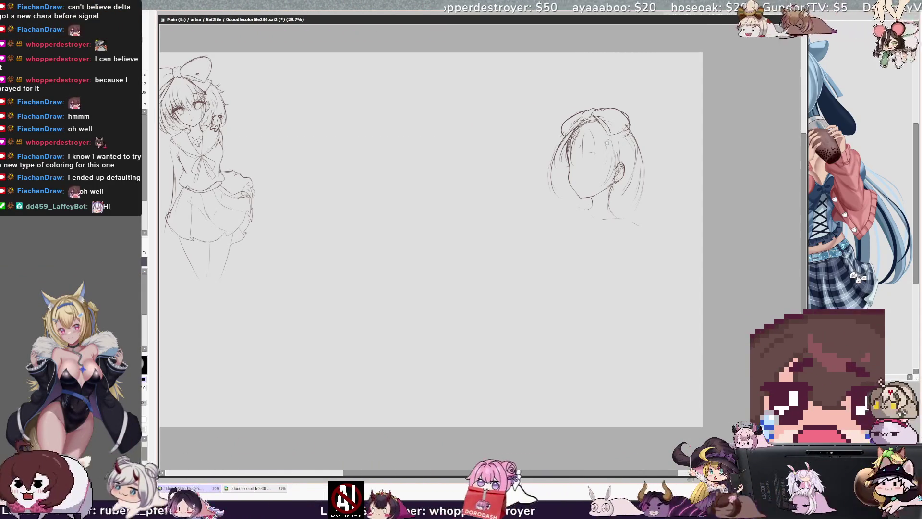
key("ctrl+z")
left_click_drag(607, 132, 613, 149)
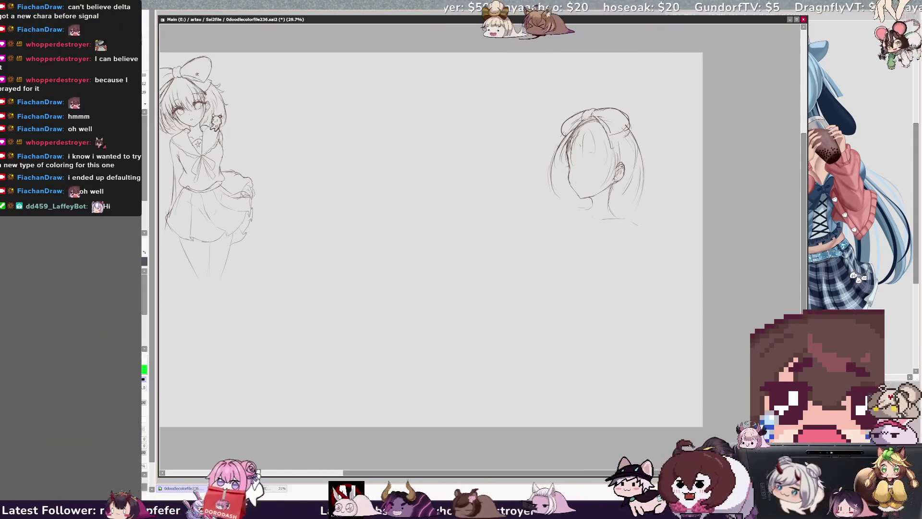
key("ctrl+z")
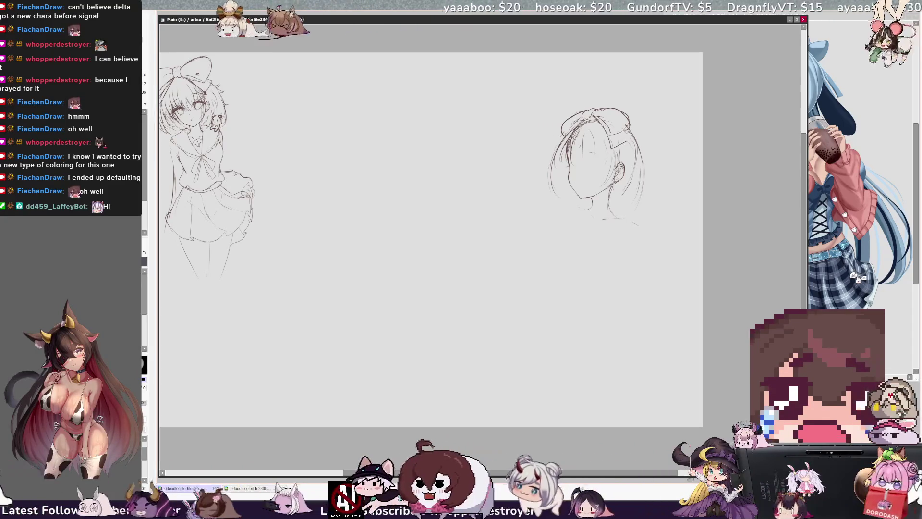
left_click_drag(621, 130, 627, 124)
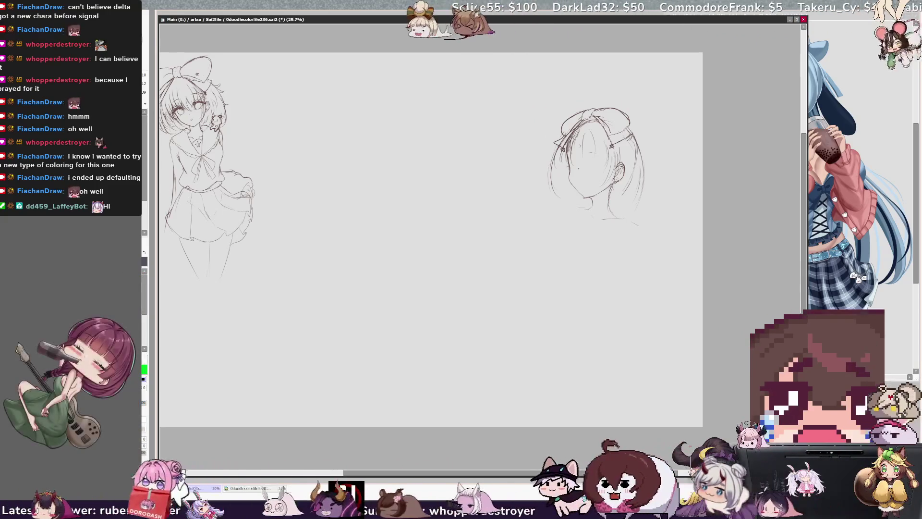
left_click_drag(571, 164, 580, 161)
left_click_drag(591, 159, 604, 158)
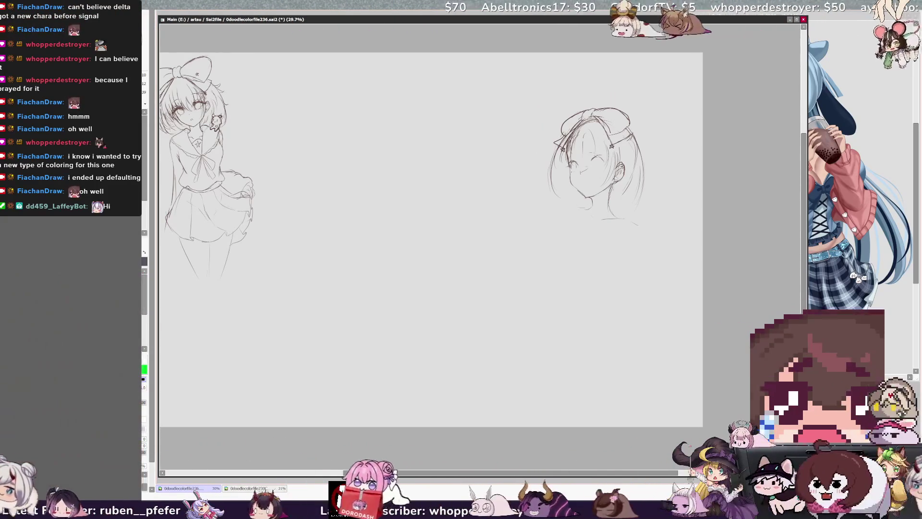
Undo the faint stroke beside the head and draw a hair strand down its left side.
key("ctrl+z")
key("ctrl+z")
left_click_drag(555, 153, 541, 206)
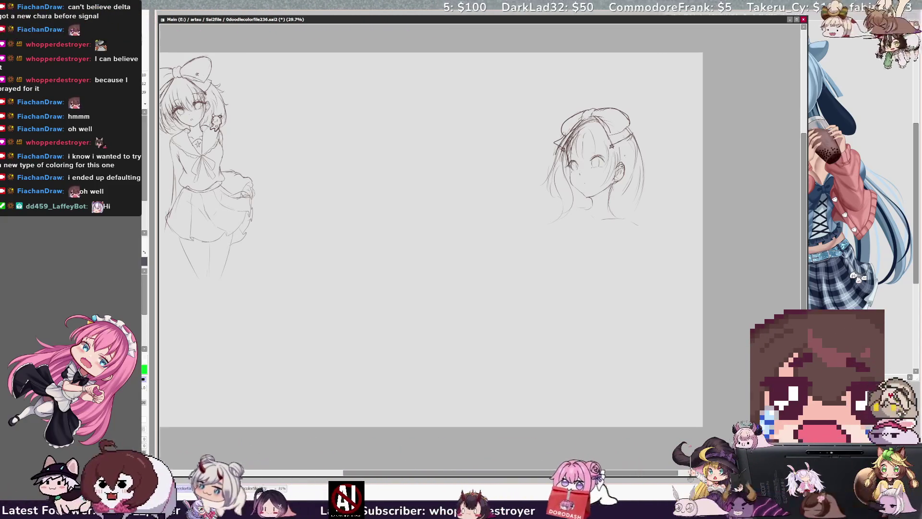
Tidy the ear lines and sketch the chin and neck lines, discarding trial mouth strokes.
left_click_drag(620, 163, 622, 174)
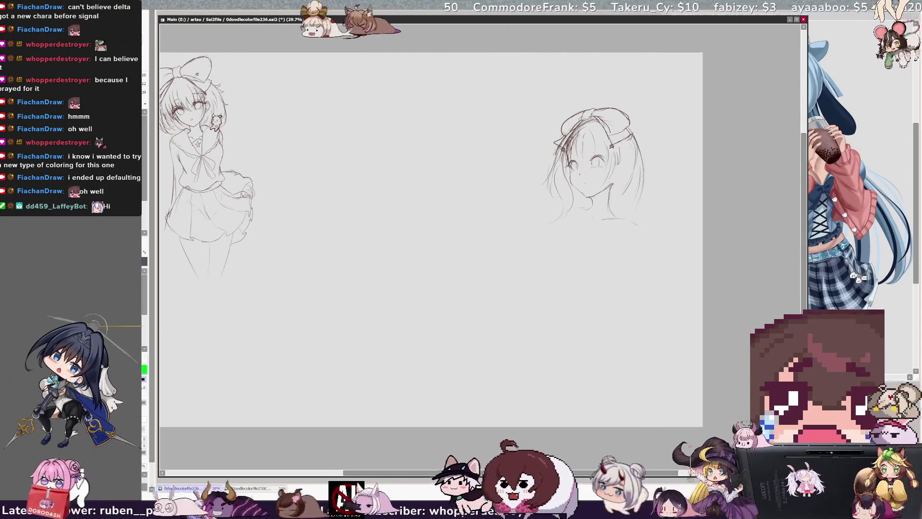
mouse_move(589, 197)
left_mouse_down()
mouse_move(593, 205)
mouse_move(620, 178)
left_mouse_up()
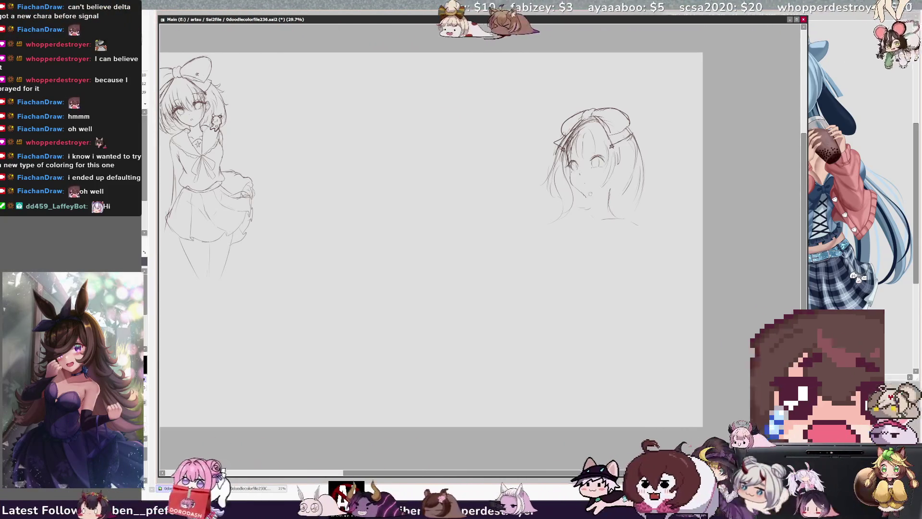
key("ctrl+z")
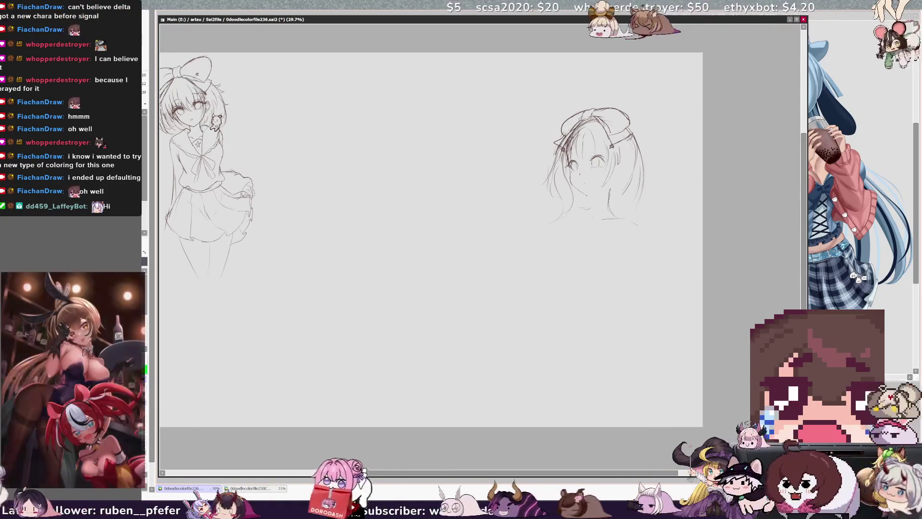
left_click_drag(583, 183, 583, 186)
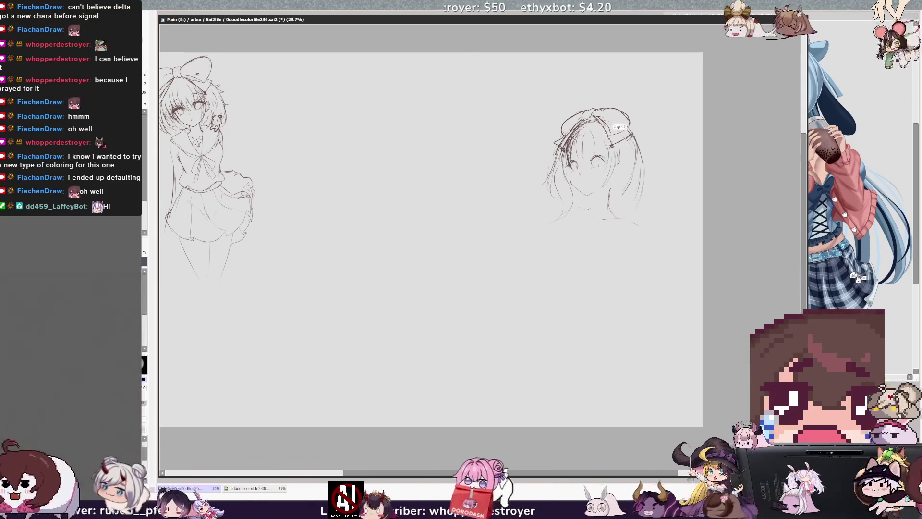
left_click_drag(587, 191, 614, 188)
key("ctrl+z")
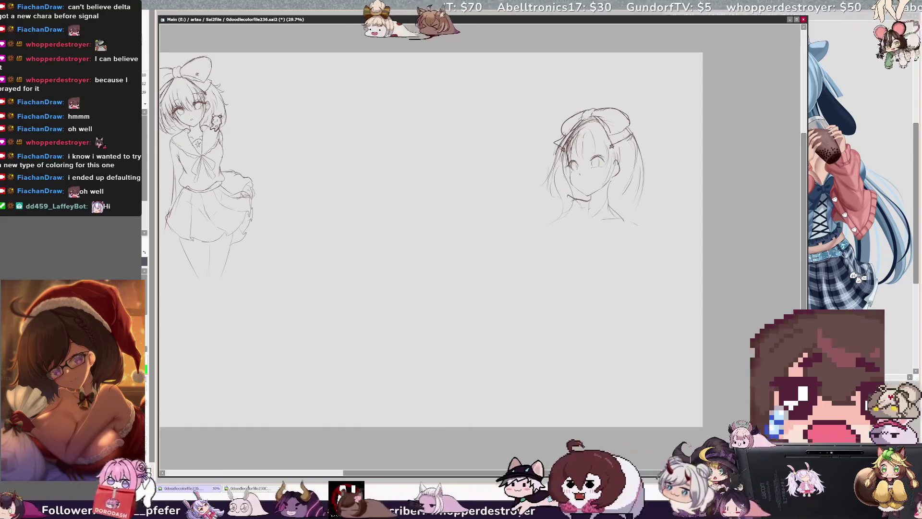
left_click_drag(591, 198, 572, 195)
mouse_move(573, 197)
left_mouse_down()
mouse_move(572, 209)
mouse_move(630, 226)
left_mouse_up()
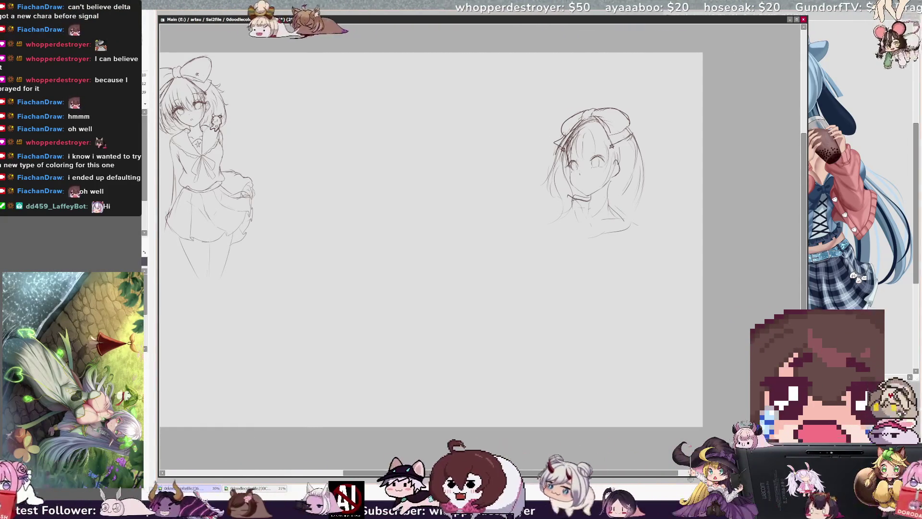
Replace the rejected smile with a small round mouth after clearing the selection and a stray eye mark.
mouse_move(571, 174)
left_mouse_down()
mouse_move(587, 185)
mouse_move(600, 177)
left_mouse_up()
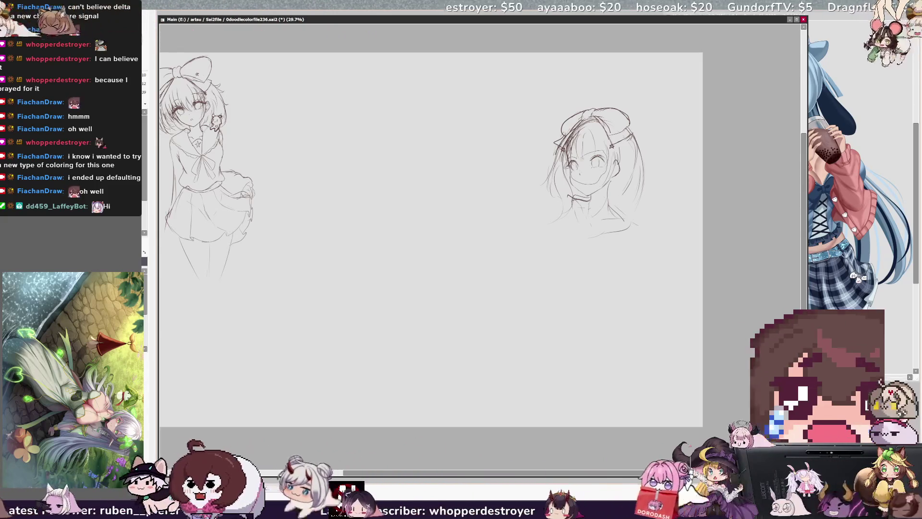
key("ctrl+z")
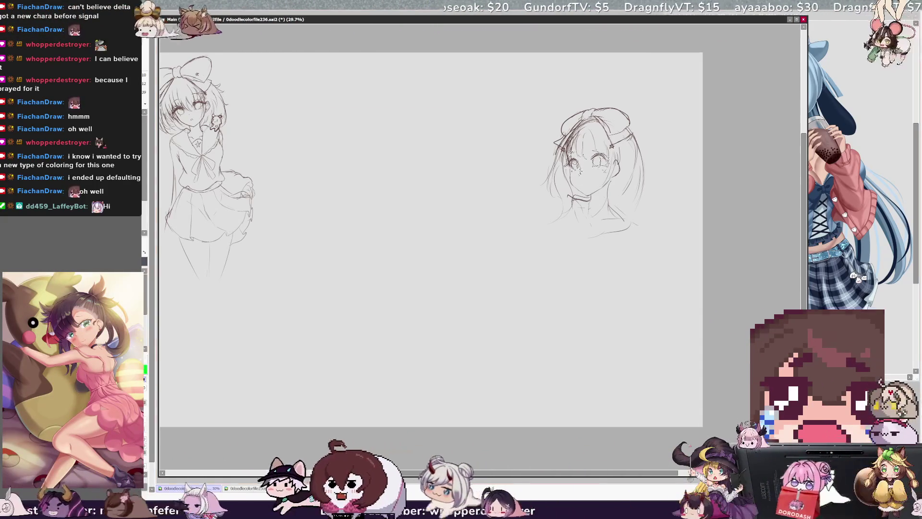
key("ctrl+d")
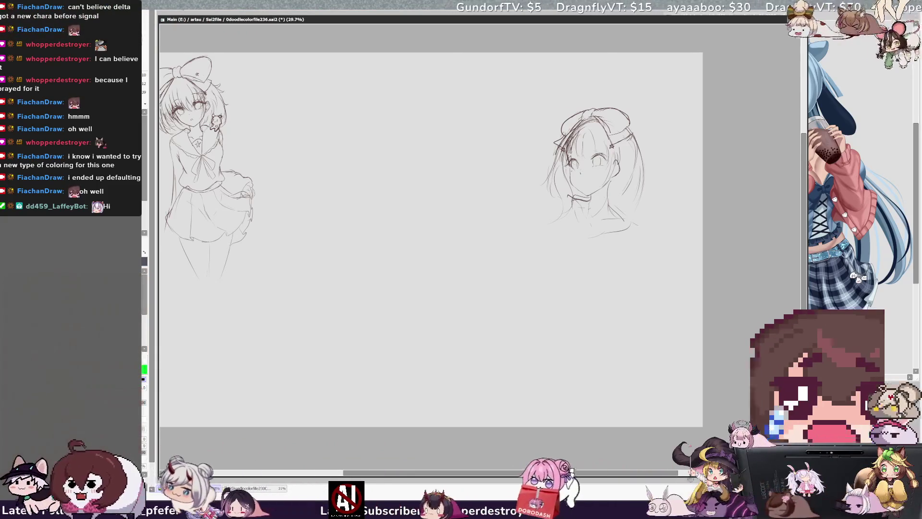
key("ctrl+z")
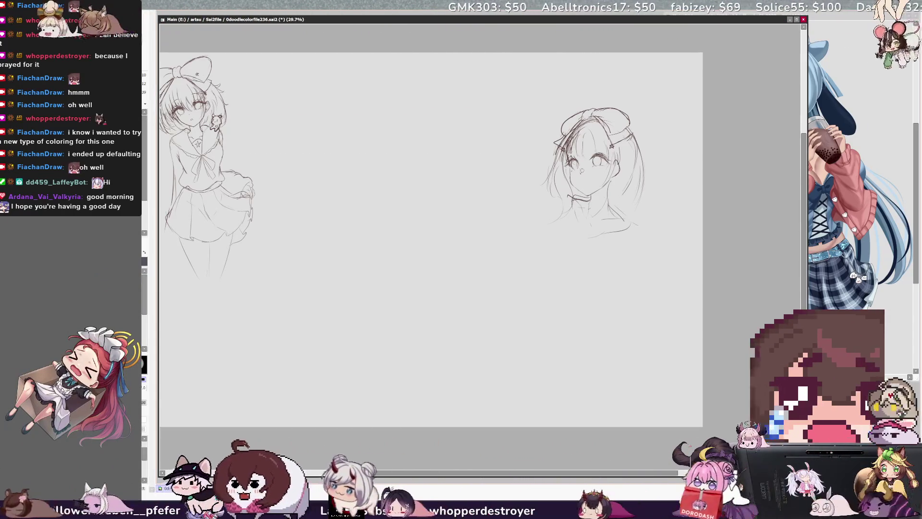
left_click_drag(578, 183, 579, 184)
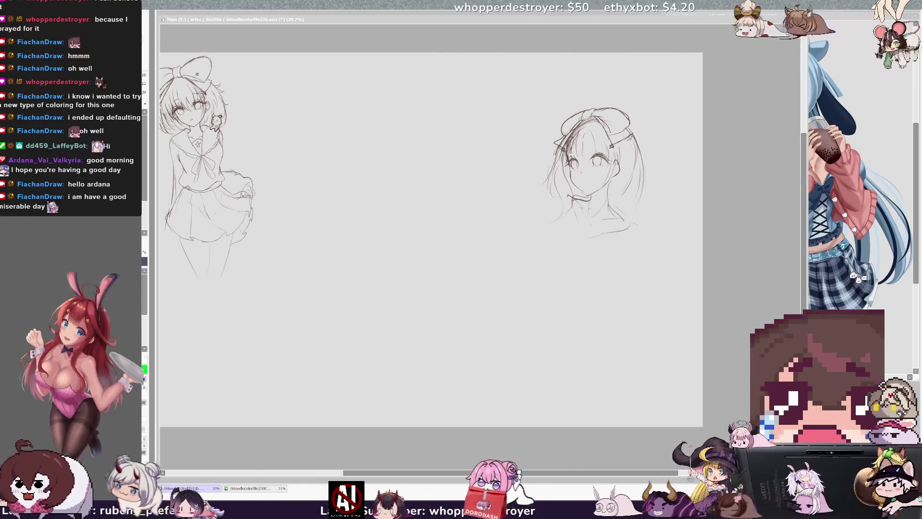
key("alt+Tab")
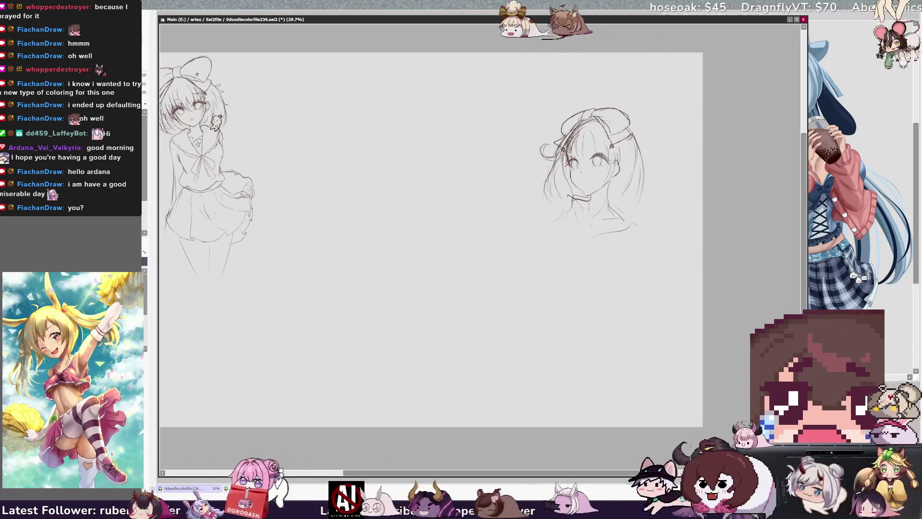
Lasso the right head sketch and enlarge it by pulling out its top-left and bottom-right corners.
mouse_move(542, 109)
left_mouse_down()
mouse_move(515, 144)
mouse_move(570, 220)
mouse_move(568, 196)
left_mouse_up()
left_click_drag(665, 166, 635, 222)
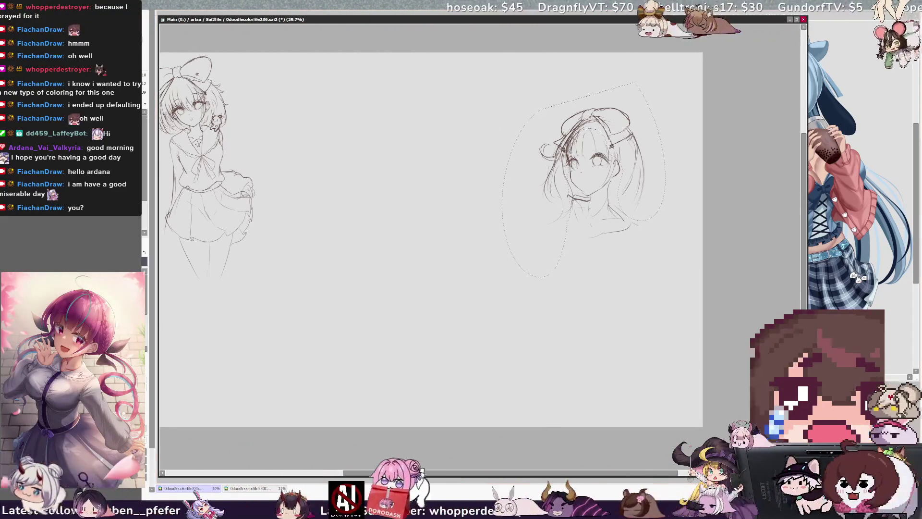
left_click_drag(538, 108, 536, 104)
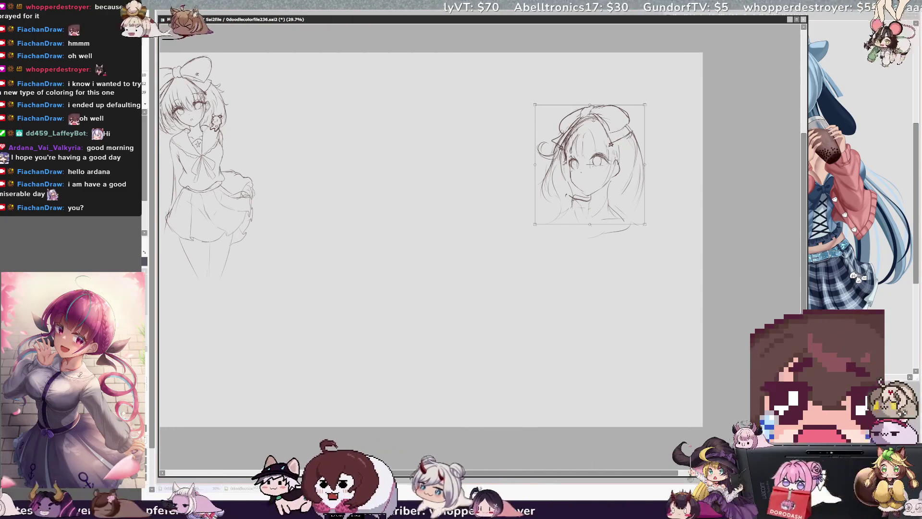
left_click_drag(535, 104, 532, 100)
left_click_drag(645, 225, 646, 228)
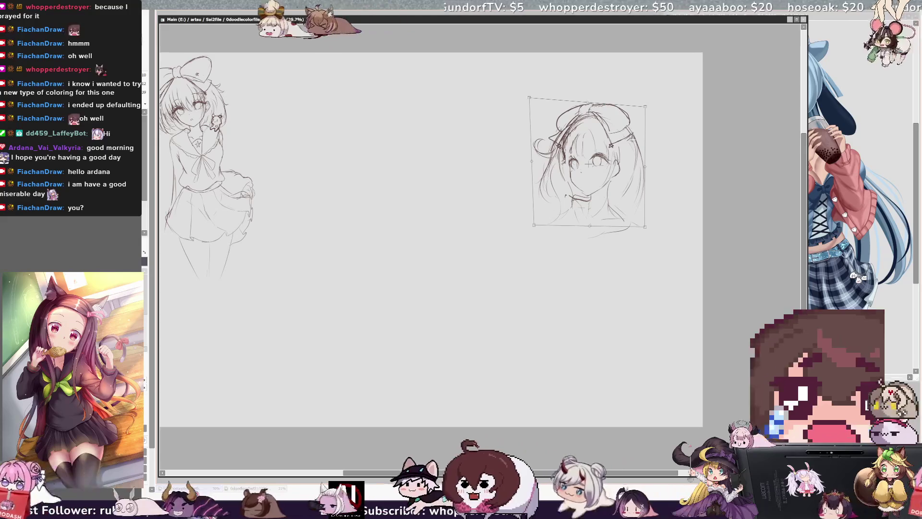
key("Return")
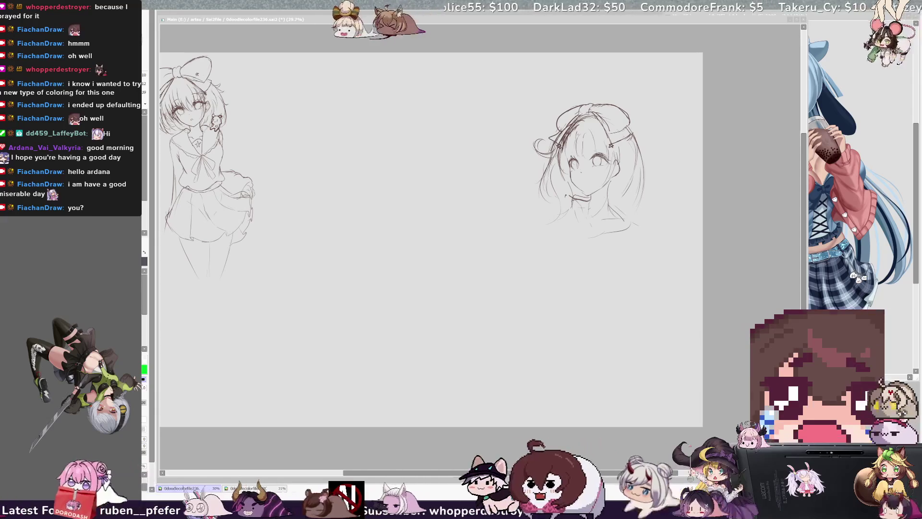
Return to the canvas, pick the head sketch's layer and choose black as the colour.
left_click(644, 475)
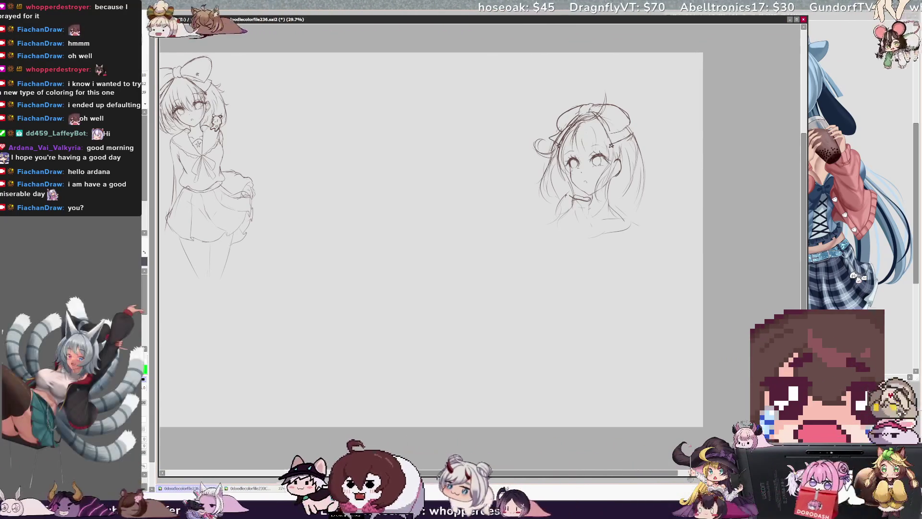
left_click(589, 143, "ctrl+shift")
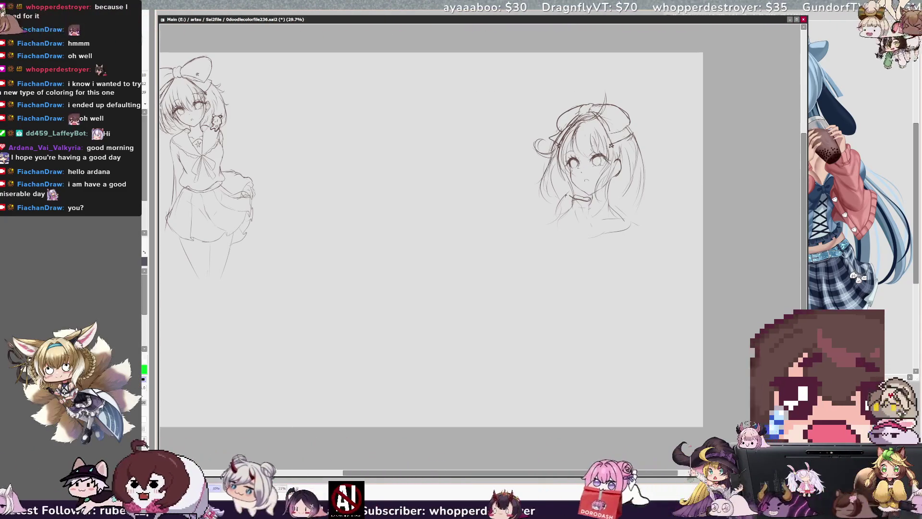
left_click(611, 146, "alt")
On the head sketch's layer, draw a looped ahoge on top of the head, then undo it to retry.
key("x")
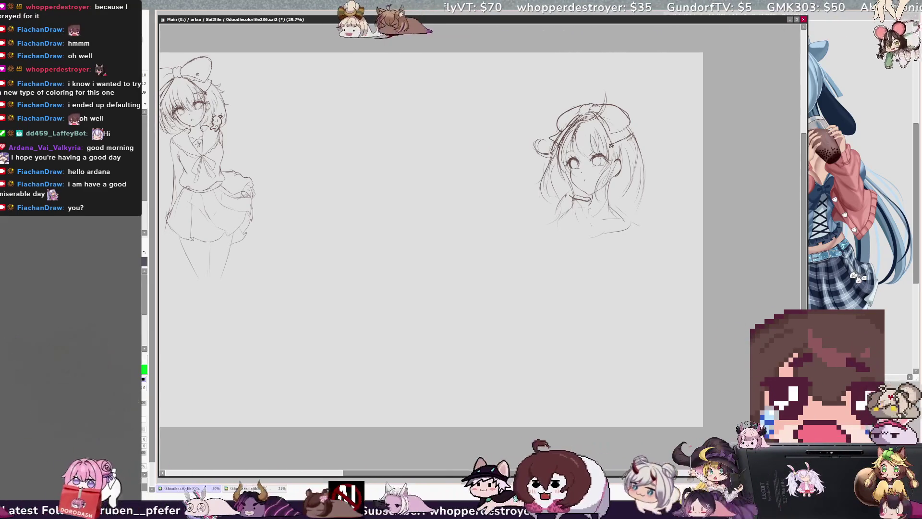
left_click(580, 166, "ctrl+shift")
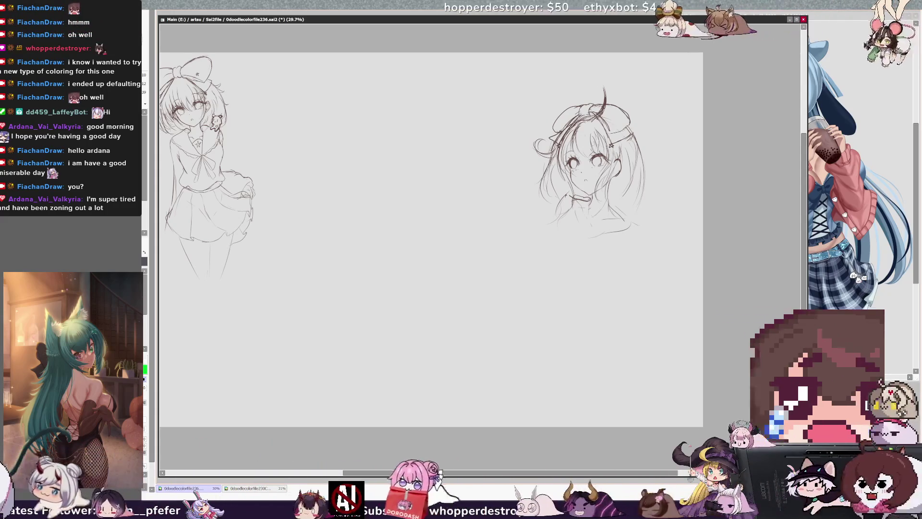
left_click_drag(576, 92, 606, 103)
key("ctrl+z")
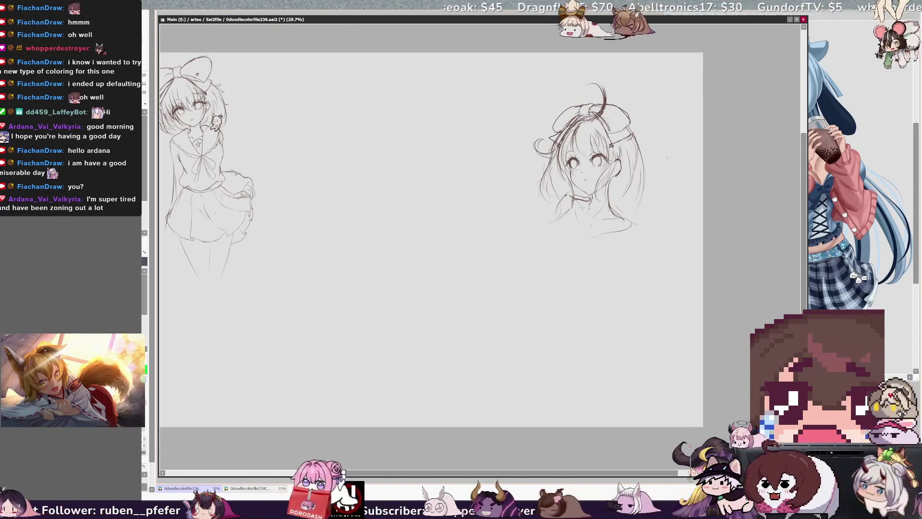
Discard a stray curve beside the head and nudge the sketch slightly down and right.
left_click_drag(660, 198, 656, 302)
key("ctrl+z")
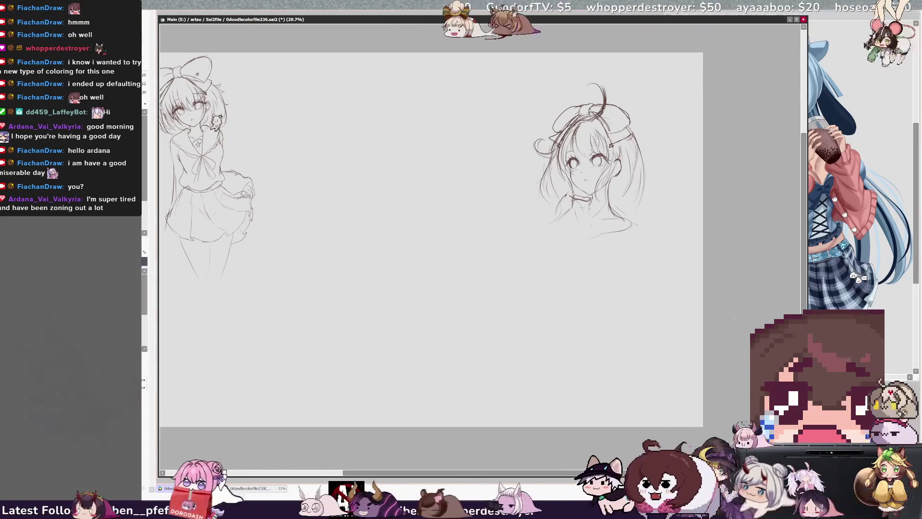
left_click_drag(227, 310, 232, 336)
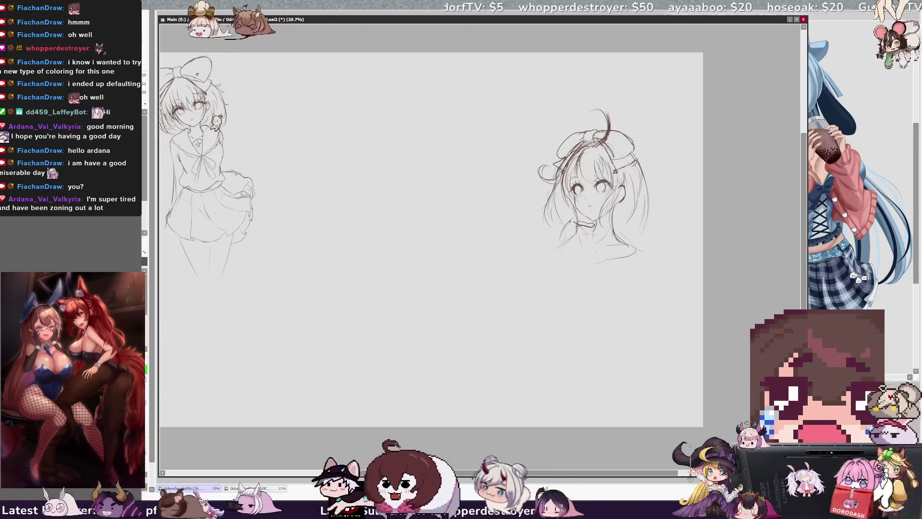
Rough in shoulder, torso and arm lines below the head, then undo those lower-body strokes.
left_click_drag(595, 244, 566, 286)
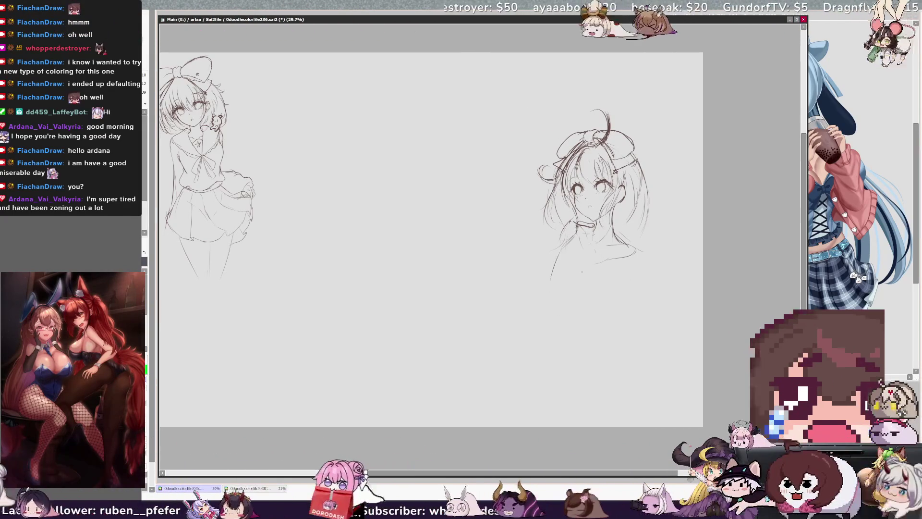
left_click_drag(622, 279, 579, 331)
left_click_drag(551, 279, 546, 310)
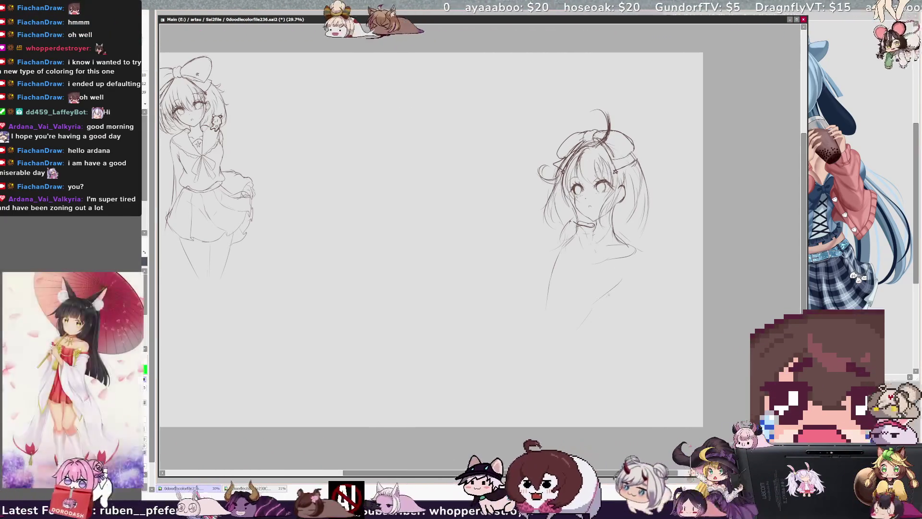
left_click_drag(602, 321, 571, 373)
mouse_move(532, 317)
left_mouse_down()
mouse_move(487, 324)
mouse_move(418, 360)
left_mouse_up()
left_click_drag(499, 408, 532, 426)
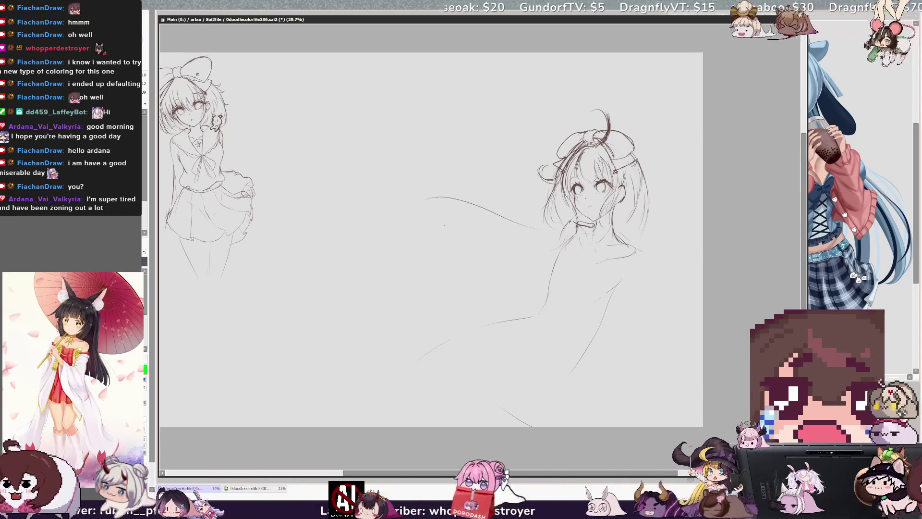
key("ctrl+z")
key("ctrl+z")
key("ctrl+z")
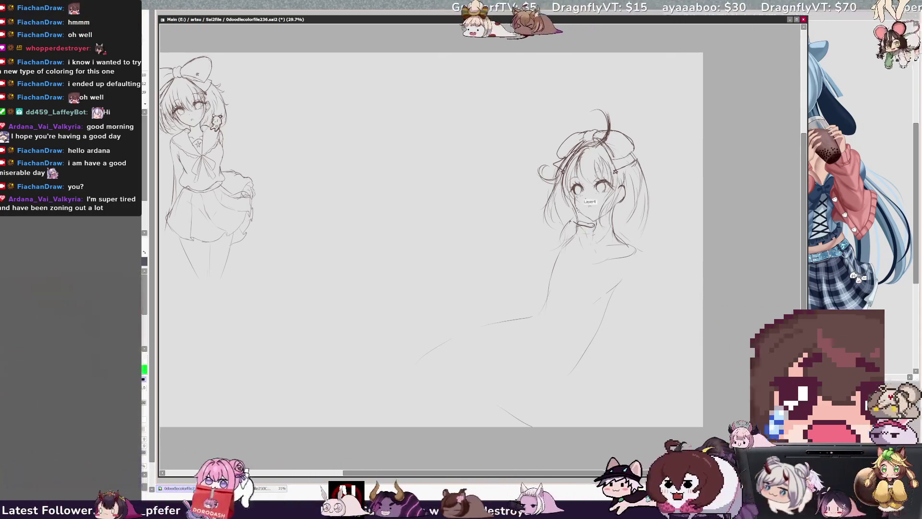
key("ctrl+z")
key("ctrl+z")
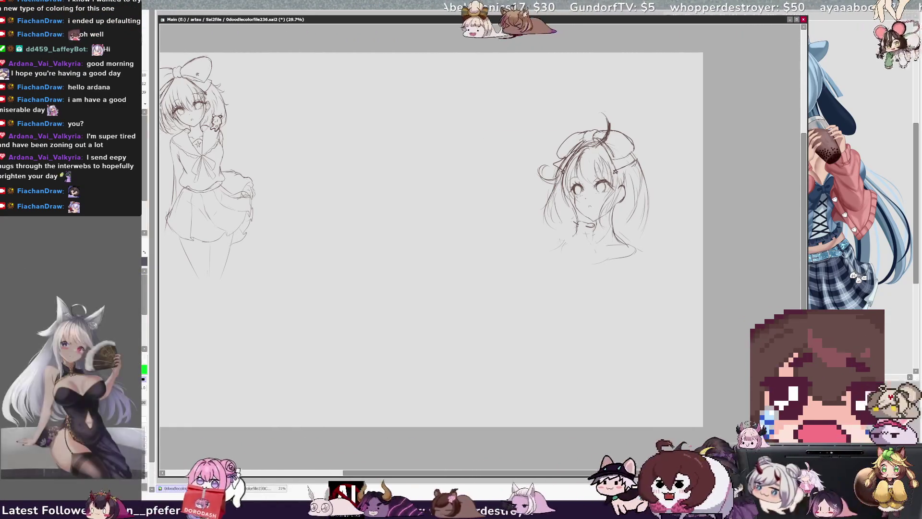
scroll(544, 281, "up", 2)
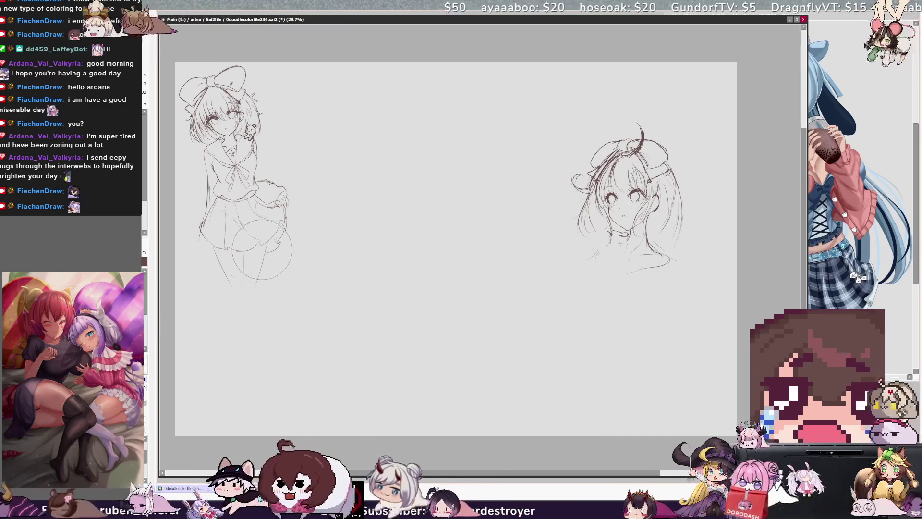
Fill the background dark navy, then dark grey, and lay a diagonal gradient from the top.
key("ctrl+z")
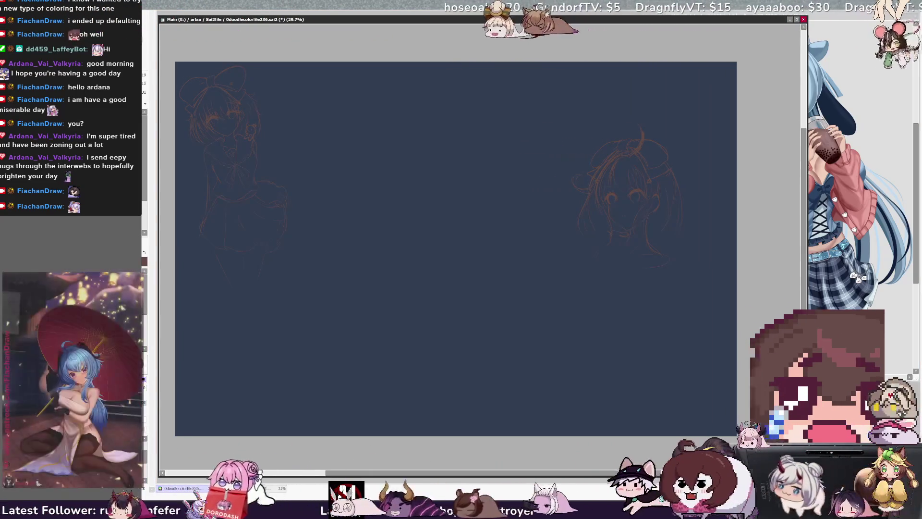
key("ctrl+z")
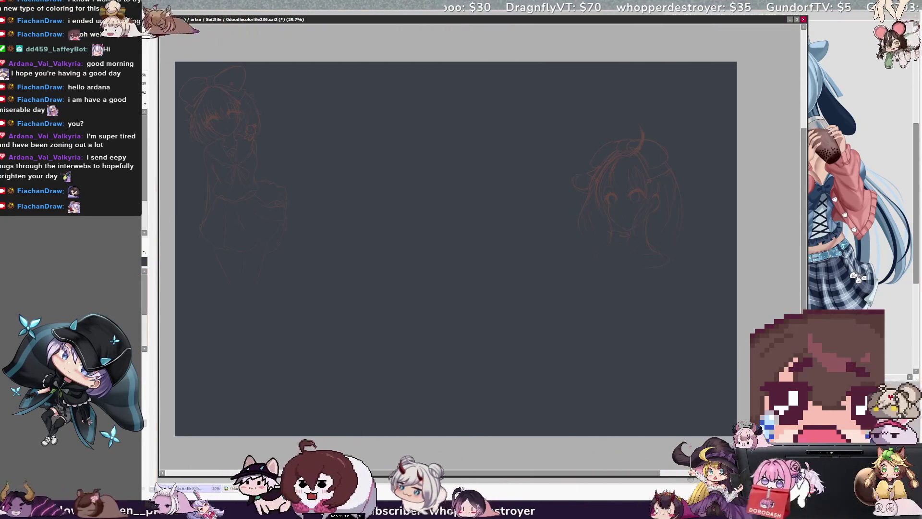
left_click_drag(544, 67, 428, 298)
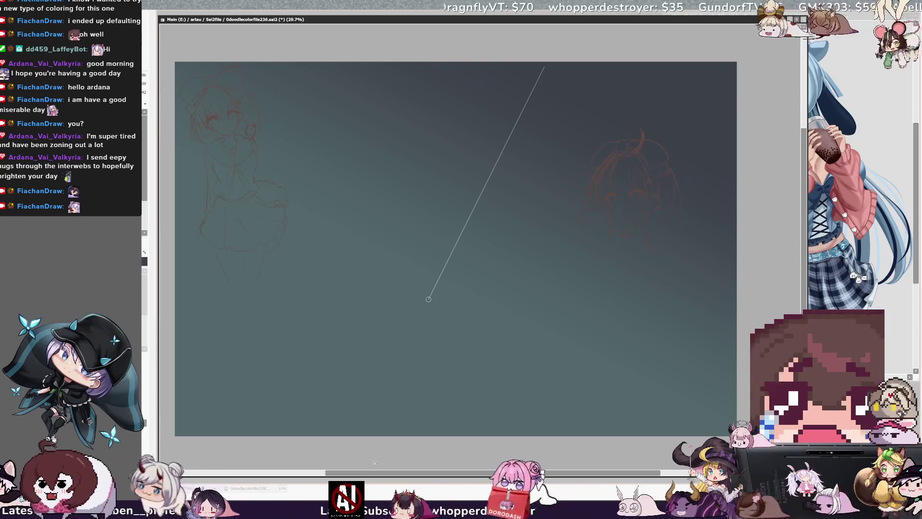
left_click_drag(556, 78, 301, 331)
mouse_move(595, 26)
left_mouse_down()
mouse_move(535, 175)
mouse_move(443, 289)
mouse_move(452, 288)
left_mouse_up()
Add more gradient passes across the lower left and upper right, then lighten it so the sketches show.
left_click_drag(454, 153, 330, 440)
mouse_move(307, 392)
left_mouse_down()
mouse_move(500, 103)
mouse_move(353, 392)
left_mouse_up()
left_click_drag(346, 350, 530, 87)
mouse_move(512, 123)
left_mouse_down()
mouse_move(383, 336)
mouse_move(422, 241)
left_mouse_up()
mouse_move(467, 145)
left_mouse_down()
mouse_move(484, 120)
mouse_move(527, 122)
mouse_move(738, 25)
left_mouse_up()
left_click_drag(470, 88, 735, 25)
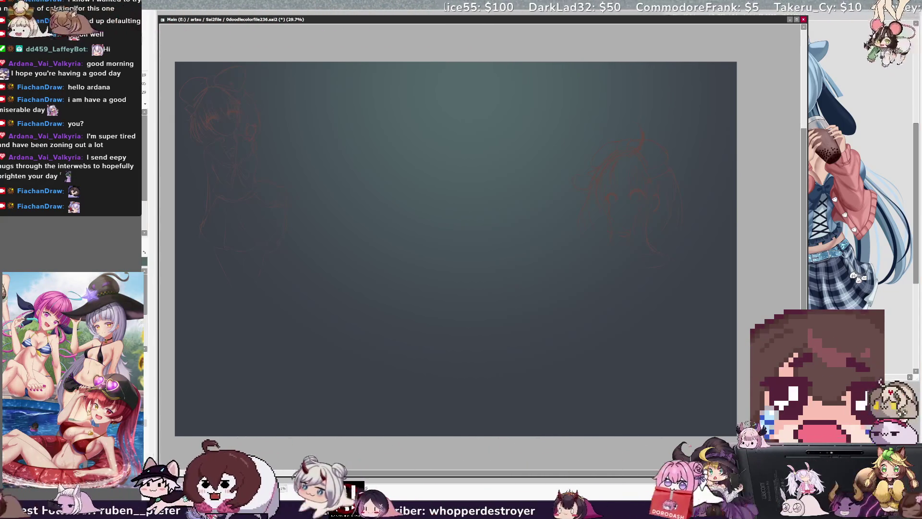
key("ctrl+z")
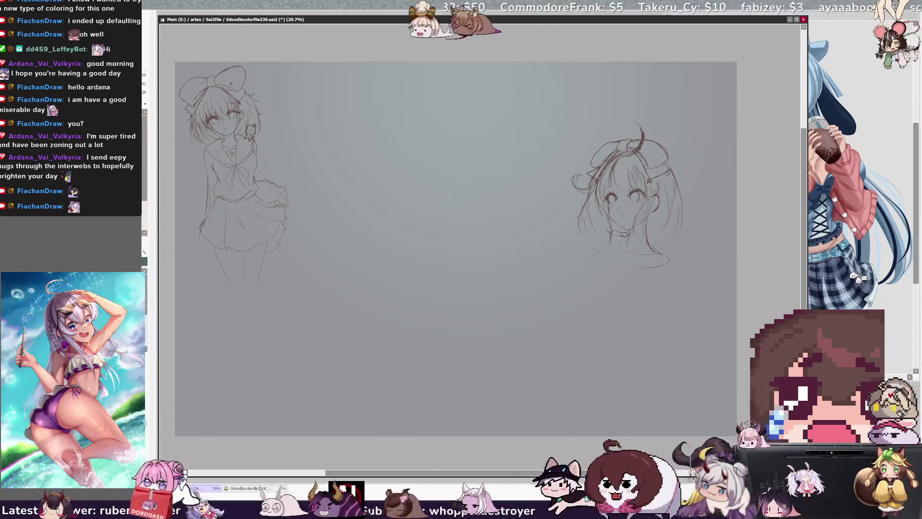
Pan the canvas and draw a faint red stroke beneath the right-hand girl's chin.
mouse_move(461, 240)
left_mouse_down()
mouse_move(485, 264)
mouse_move(496, 248)
left_mouse_up()
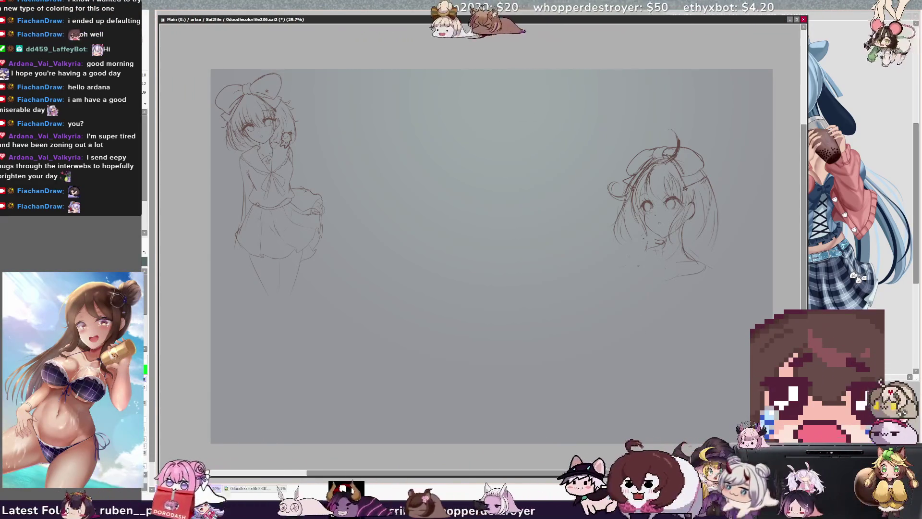
mouse_move(630, 284)
left_mouse_down()
mouse_move(635, 313)
mouse_move(620, 301)
left_mouse_up()
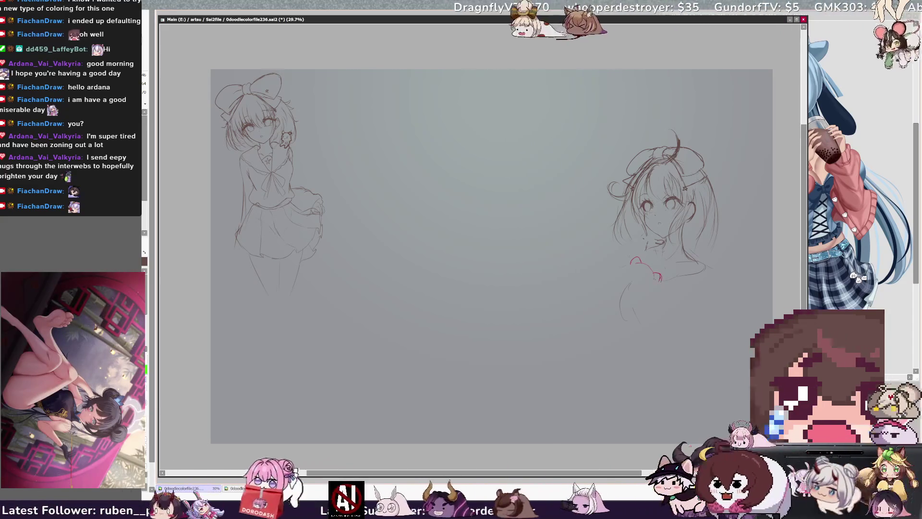
Undo a red stroke, move the cat doodle up-left, and rotate the girl sketch about 10° clockwise.
key("ctrl+z")
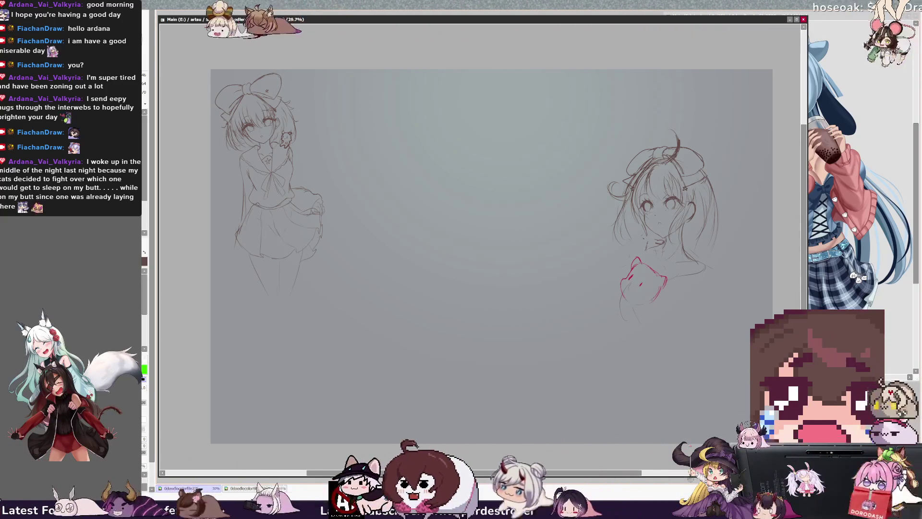
left_click_drag(331, 319, 323, 310)
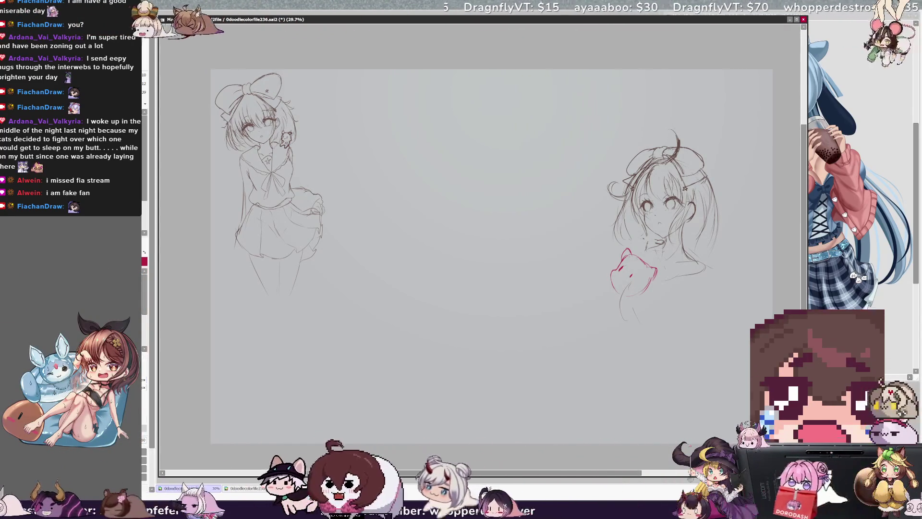
key("ctrl+t")
left_click_drag(735, 125, 751, 140)
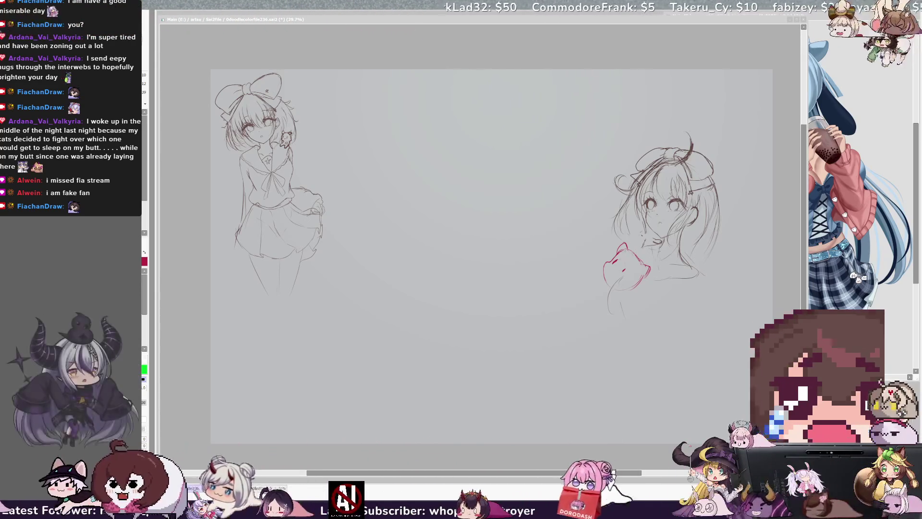
Hide the girl's pencil sketch to check the cat, then show it again.
left_click(750, 152)
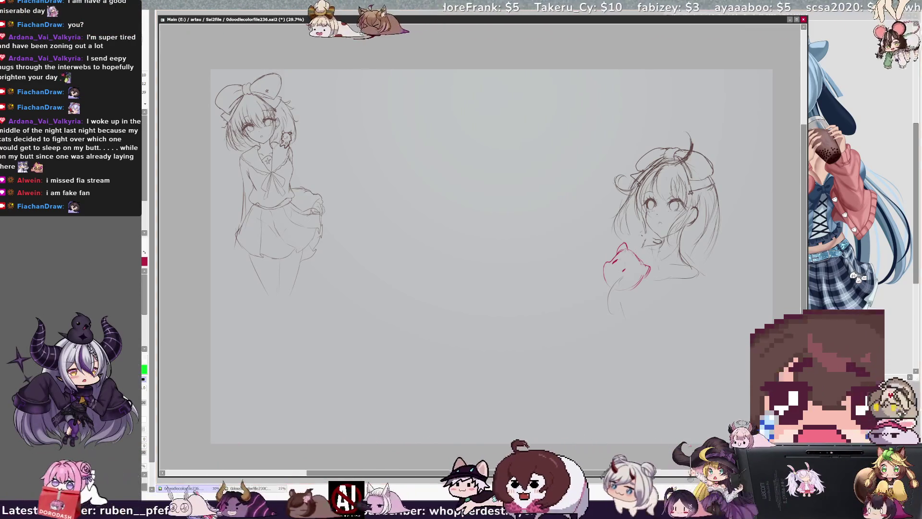
key("Delete")
key("ctrl+z")
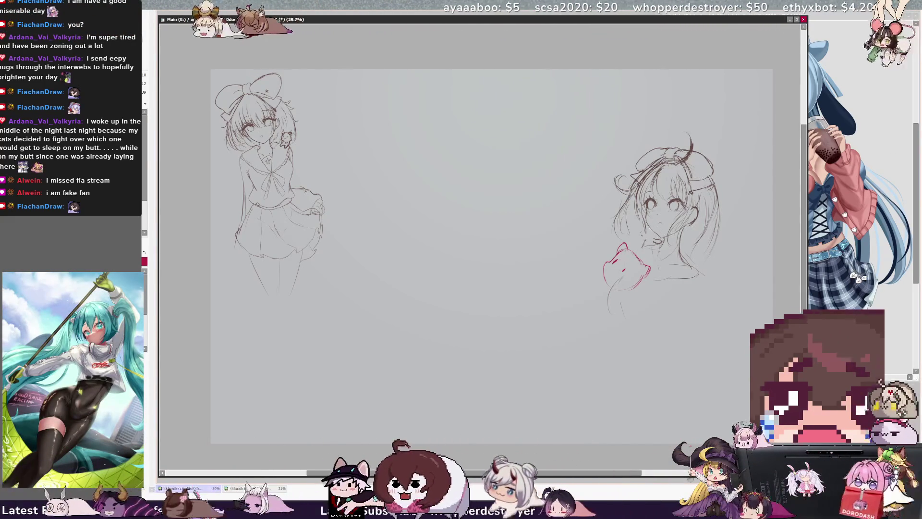
left_click_drag(667, 213, 677, 210)
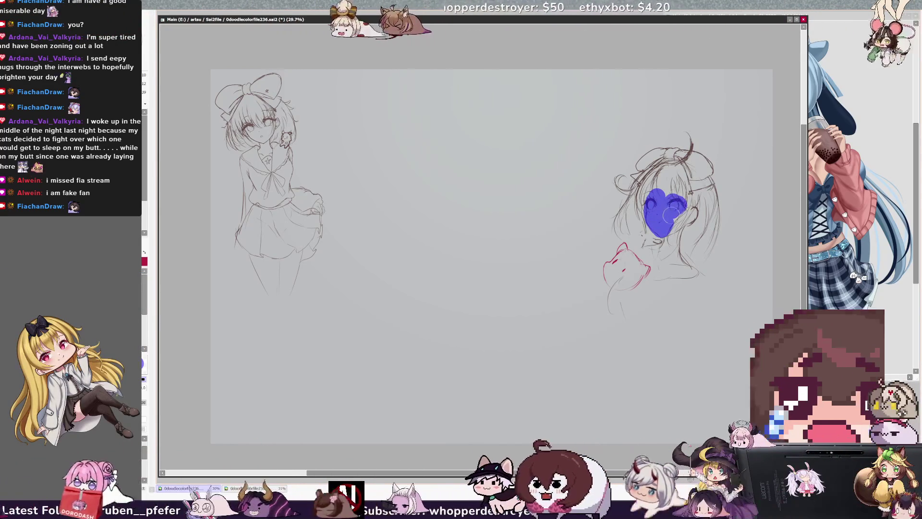
mouse_move(677, 206)
left_mouse_down()
mouse_move(689, 225)
mouse_move(697, 214)
left_mouse_up()
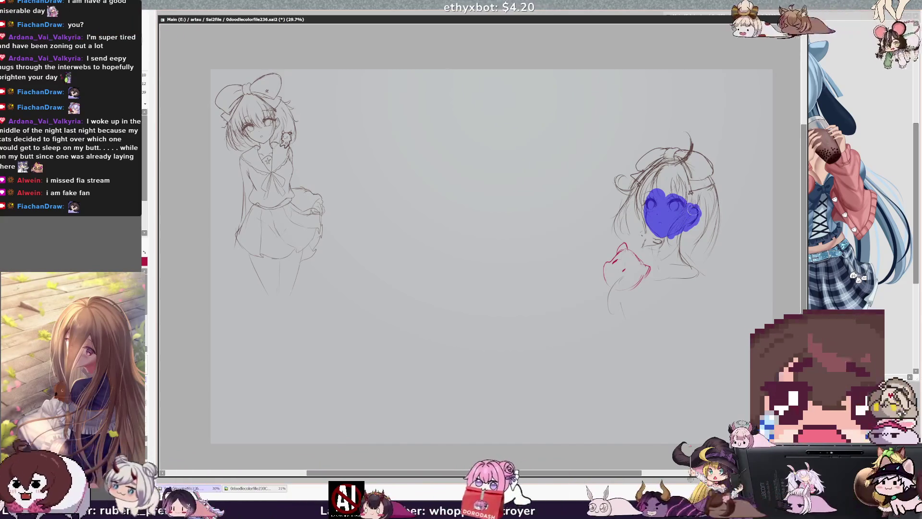
key("ctrl+d")
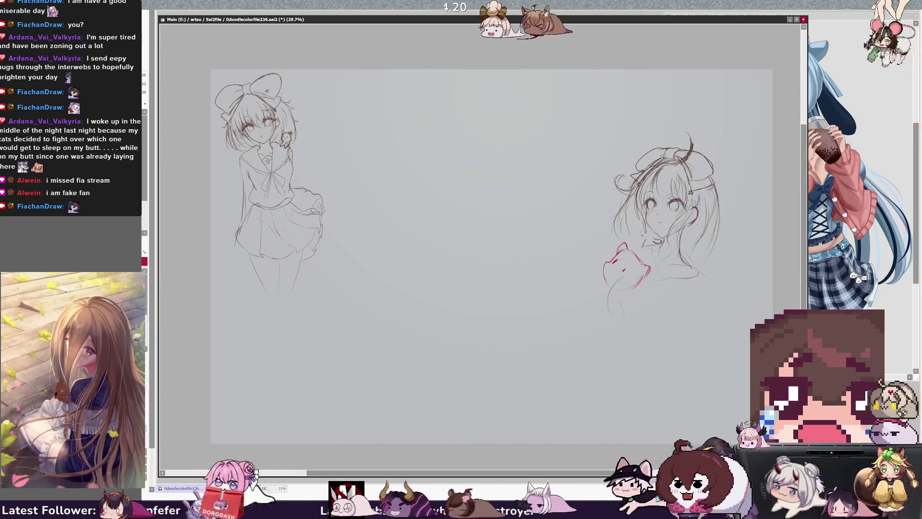